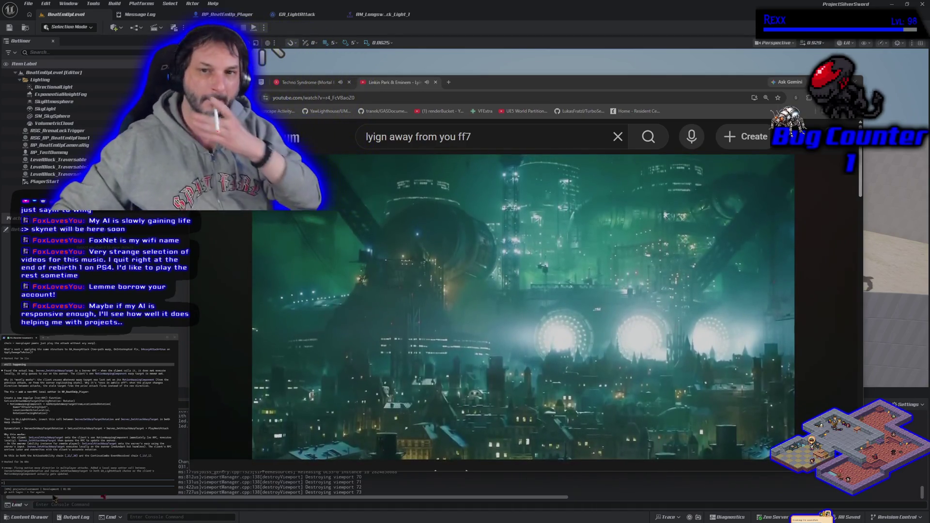
- Minimize the YouTube browser so the Unreal Editor's BootEntityLevel arena is visible again
key(alt+Tab)
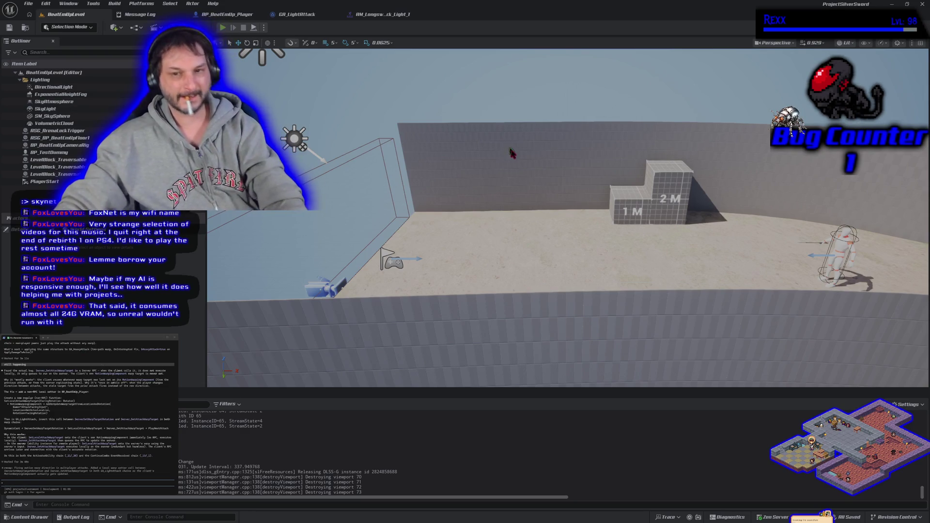
key(alt+p)
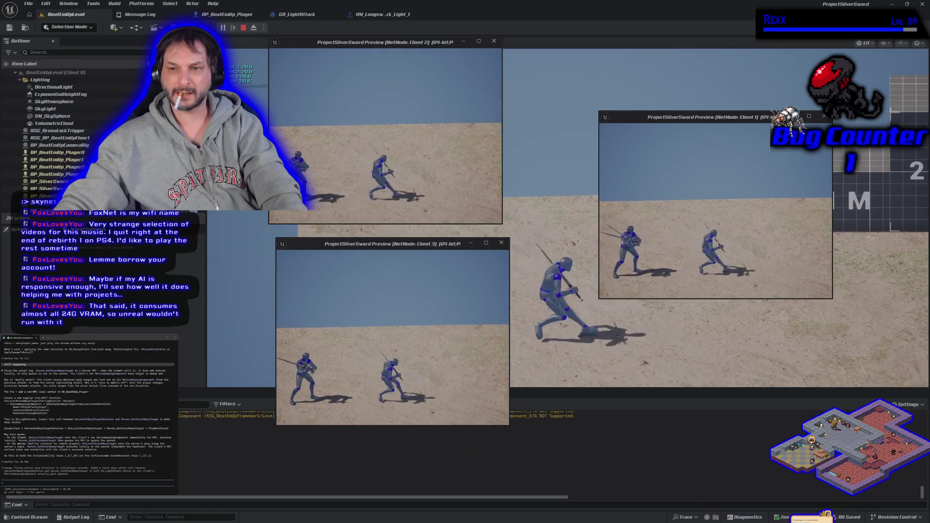
key(a)
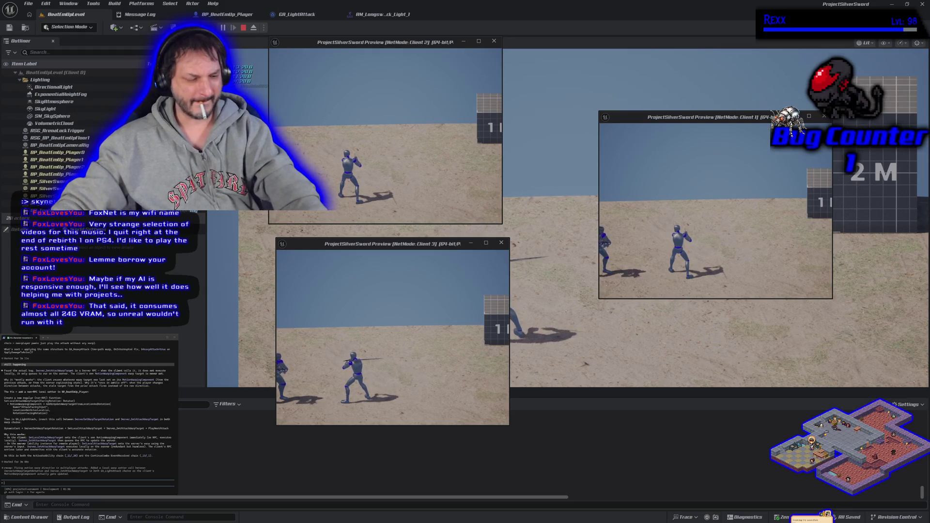
key(Escape)
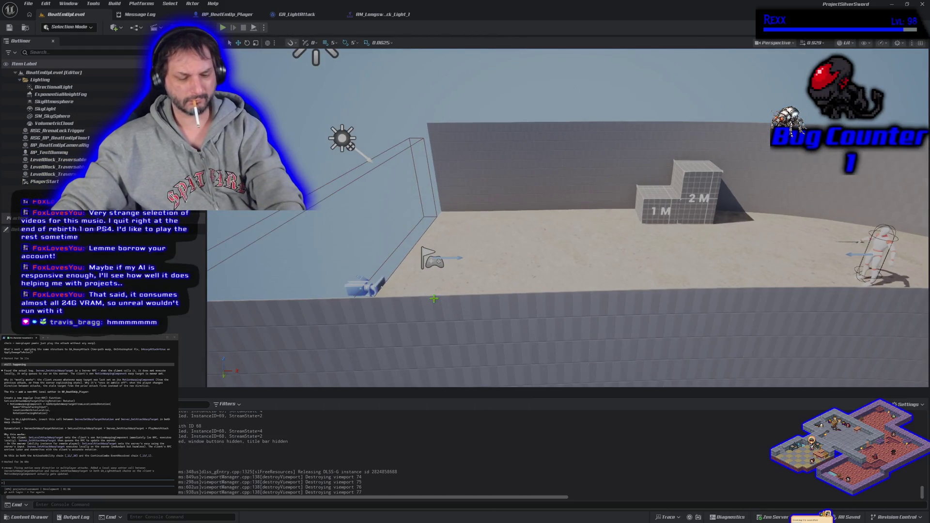
key(alt+p)
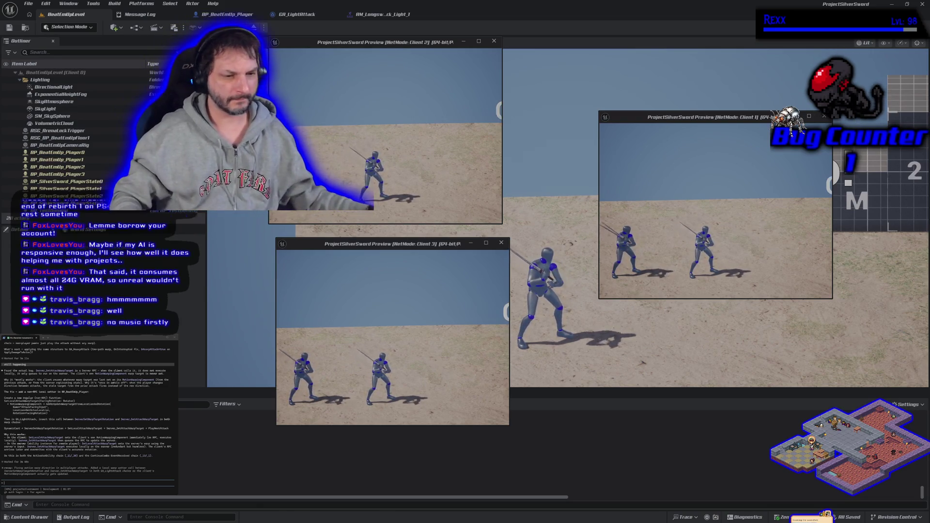
key(Escape)
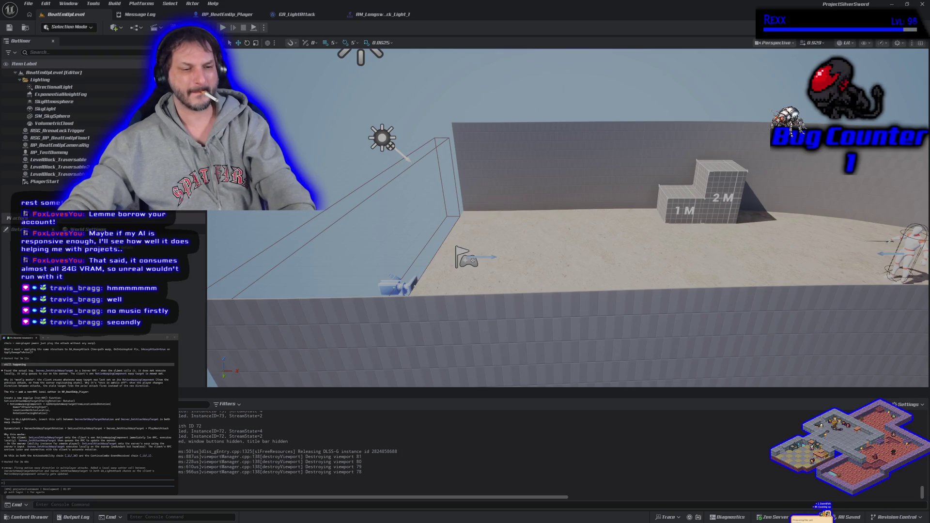
key(alt+p)
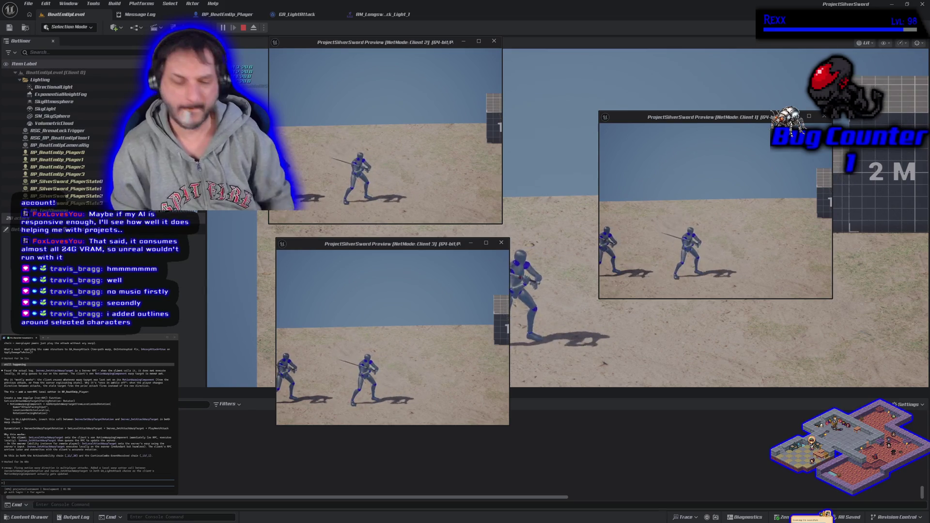
key(Escape)
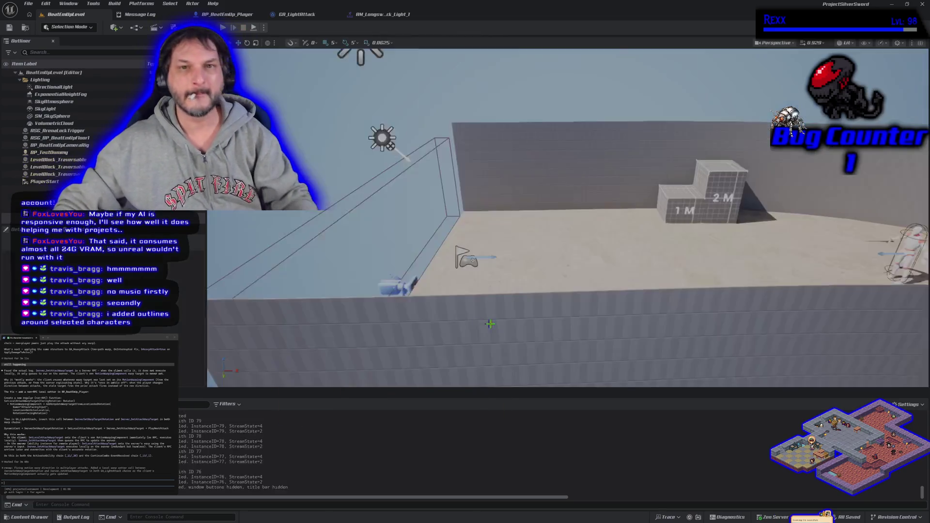
- Add a Stop Movement Immediately node to the BP_BeatEmUp_Player event graph
click(242, 15)
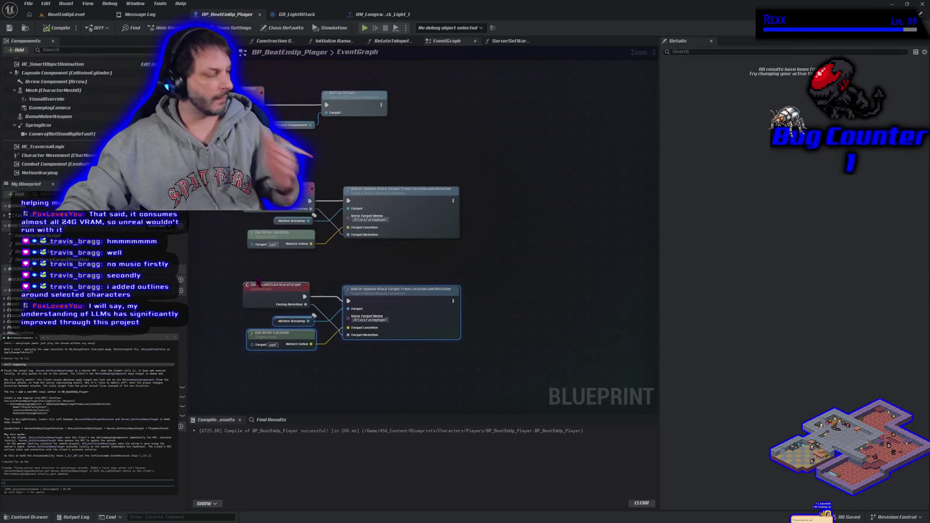
drag(353, 260, 370, 322)
scroll(370, 322, down, 2)
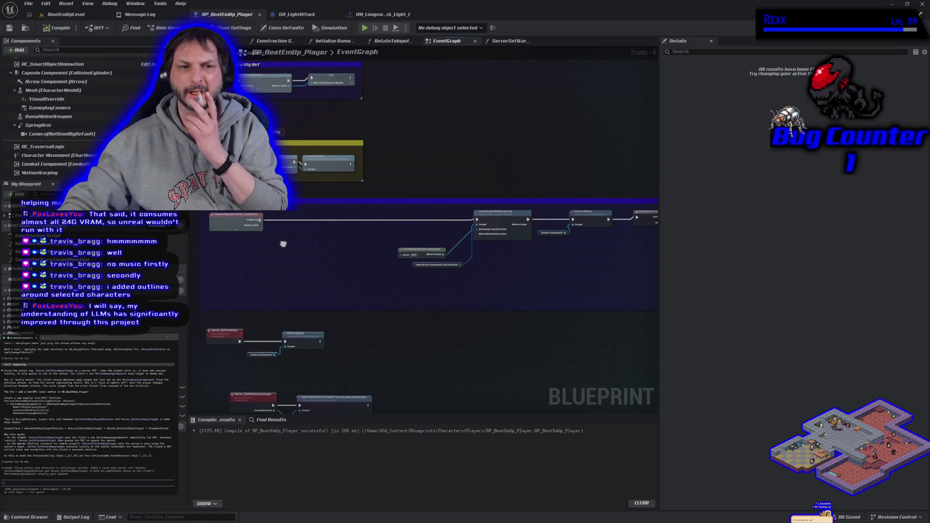
right_click(284, 246)
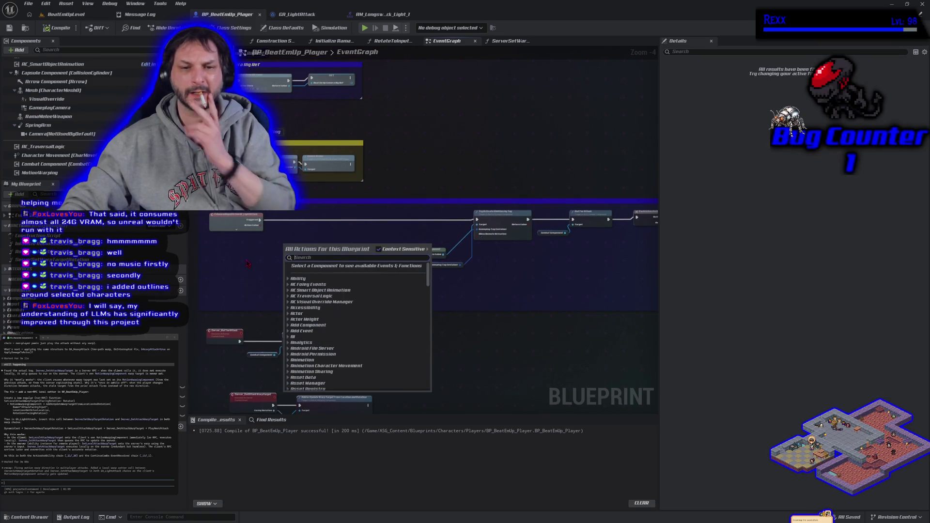
text(stop movement)
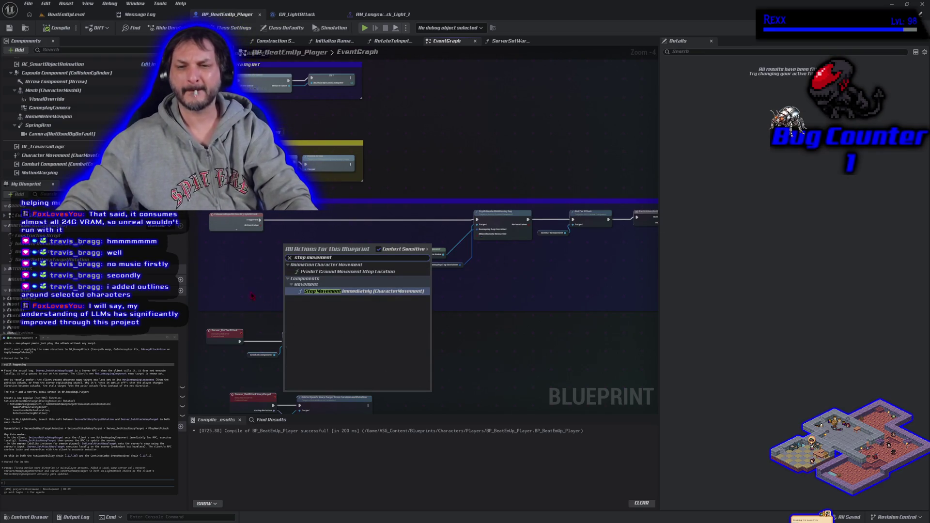
click(312, 292)
- Wire the event's execution output into Stop Movement Immediately, compile, and return to BeatEmUpLevel
click(259, 260)
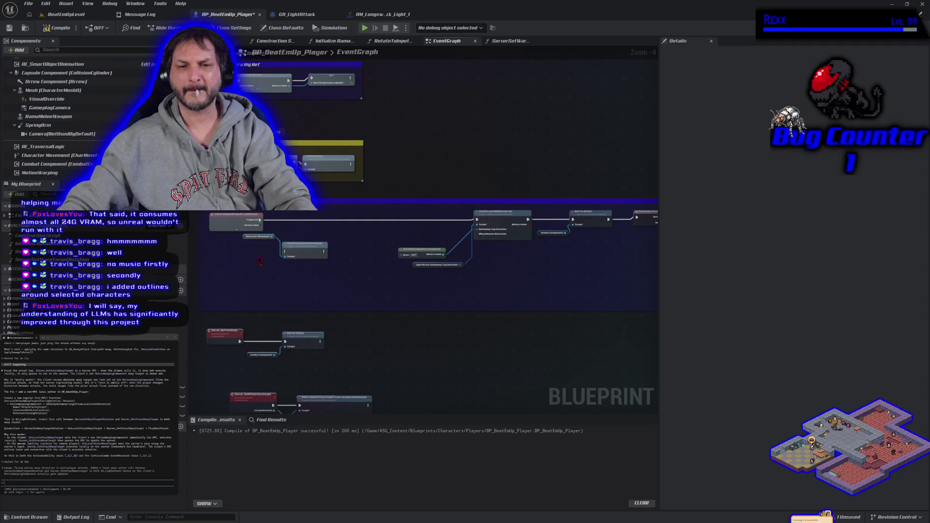
drag(244, 236, 244, 267)
mouse_move(260, 217)
mouse_down()
mouse_move(285, 251)
mouse_move(378, 261)
mouse_move(477, 219)
mouse_up()
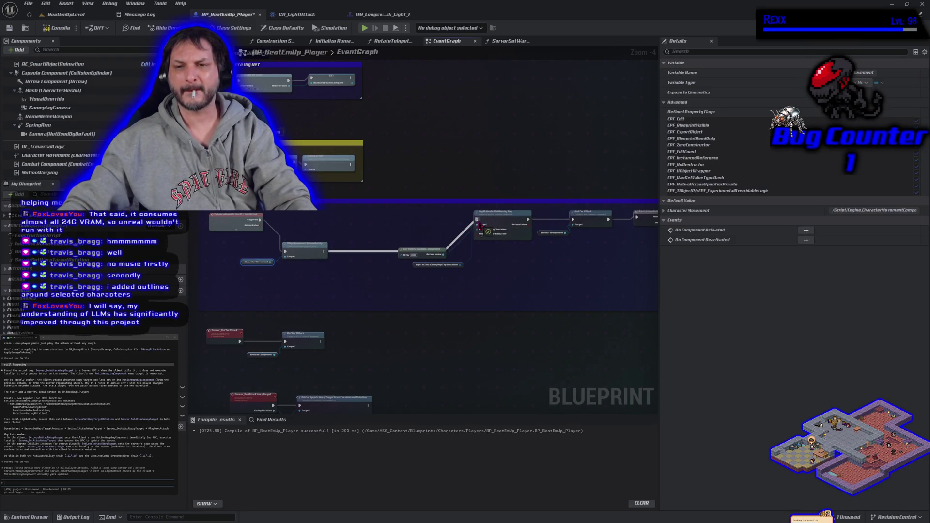
click(61, 28)
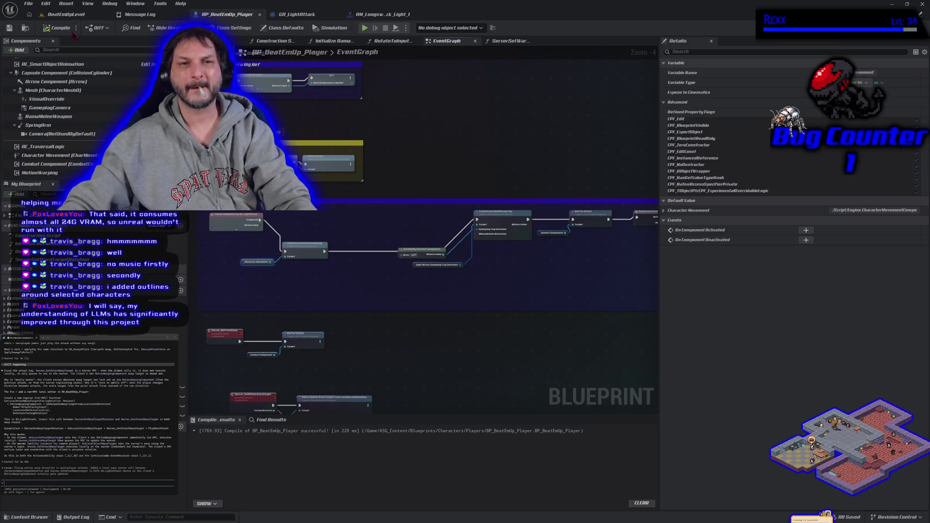
click(66, 14)
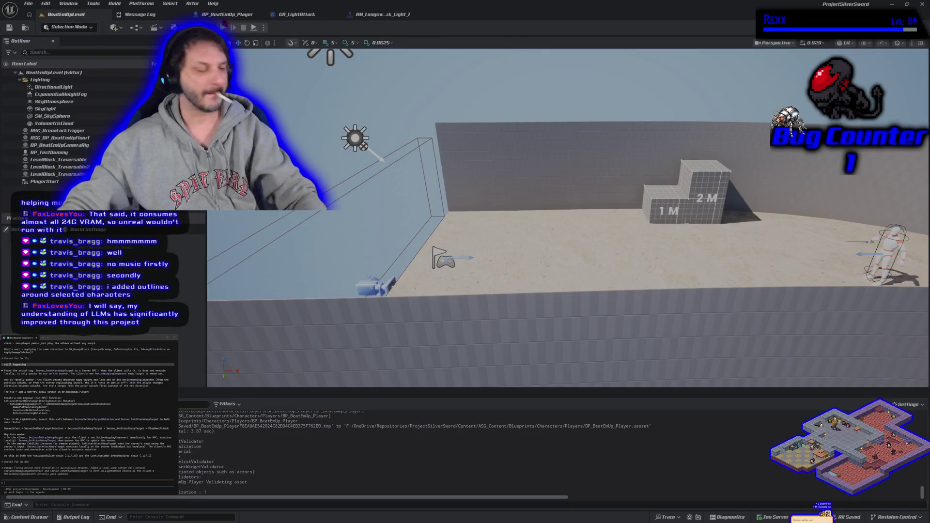
- Run and stop a three-client play test, then bring up GA_LightAttack's event graph
click(223, 28)
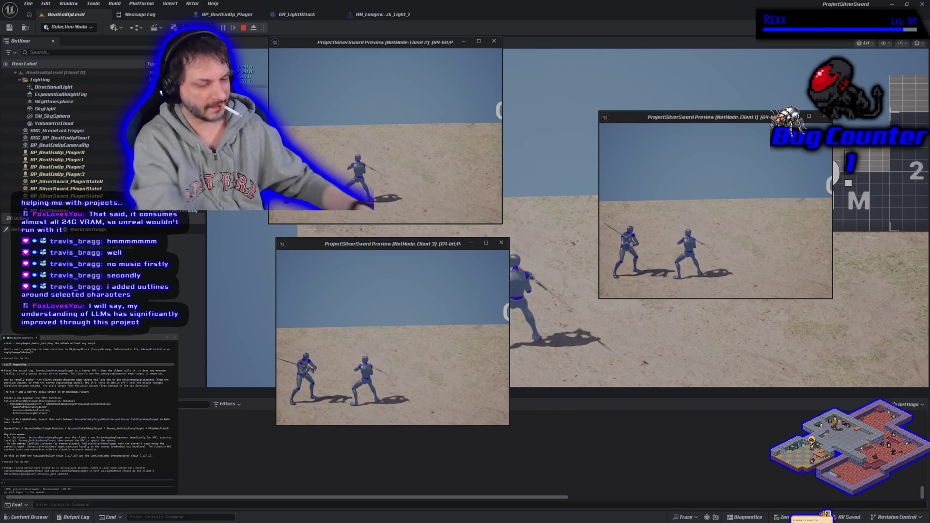
click(244, 28)
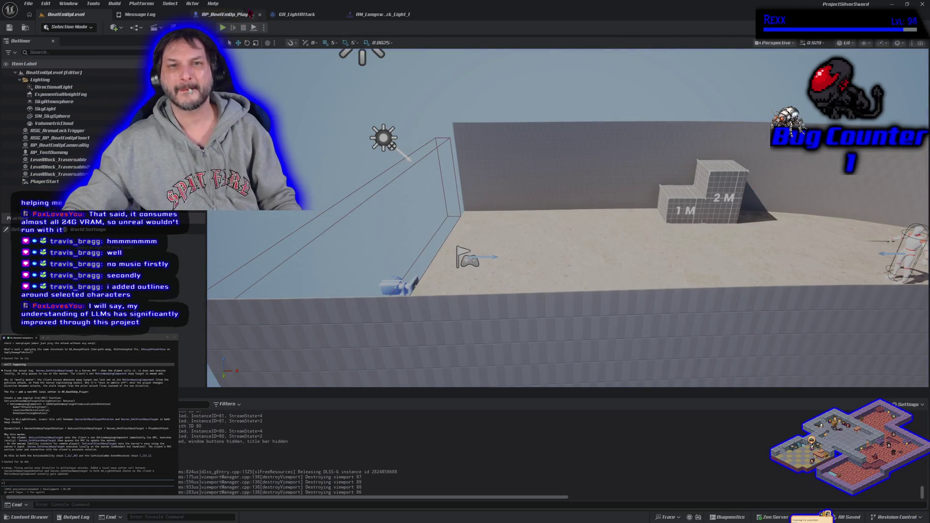
click(297, 14)
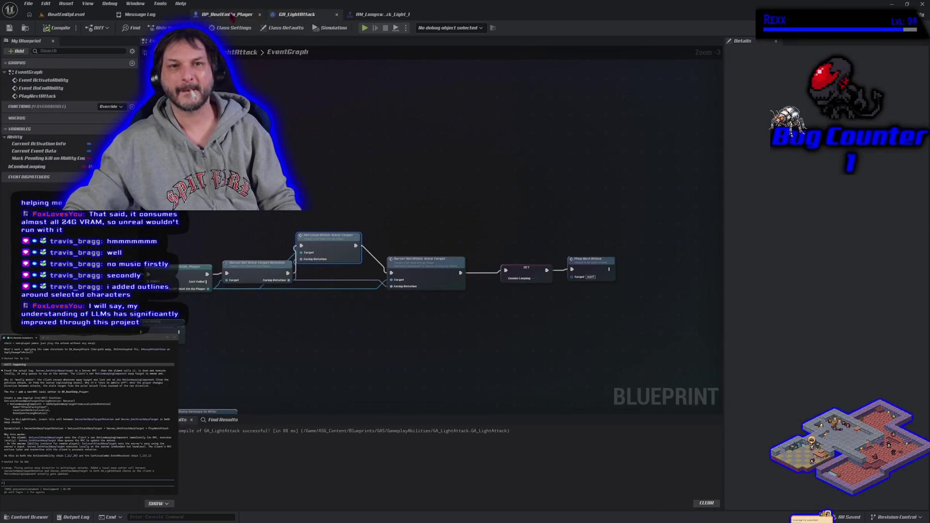
- Delete the Character Movement getter and its neighbouring node, rewire Triggered, then compile and save
click(231, 16)
drag(272, 291, 302, 257)
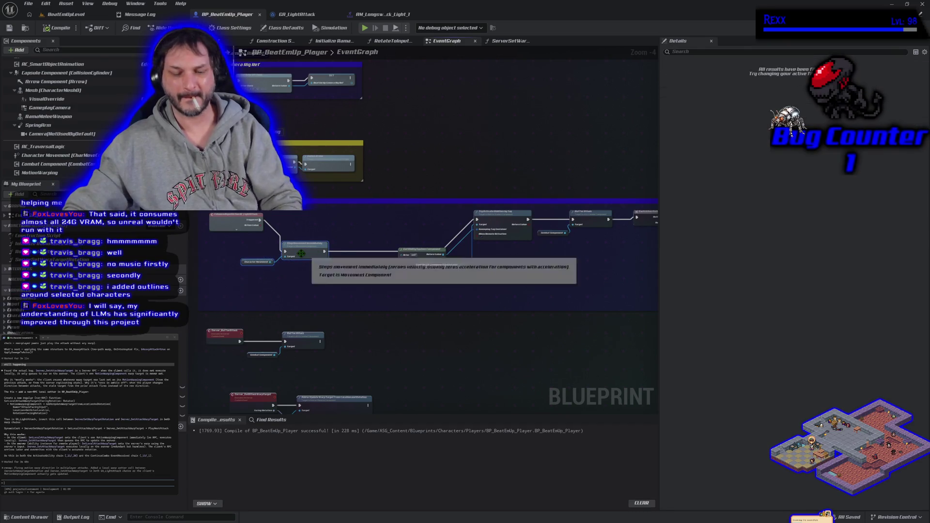
key(Delete)
mouse_move(260, 219)
mouse_down()
mouse_move(387, 240)
mouse_move(479, 226)
mouse_up()
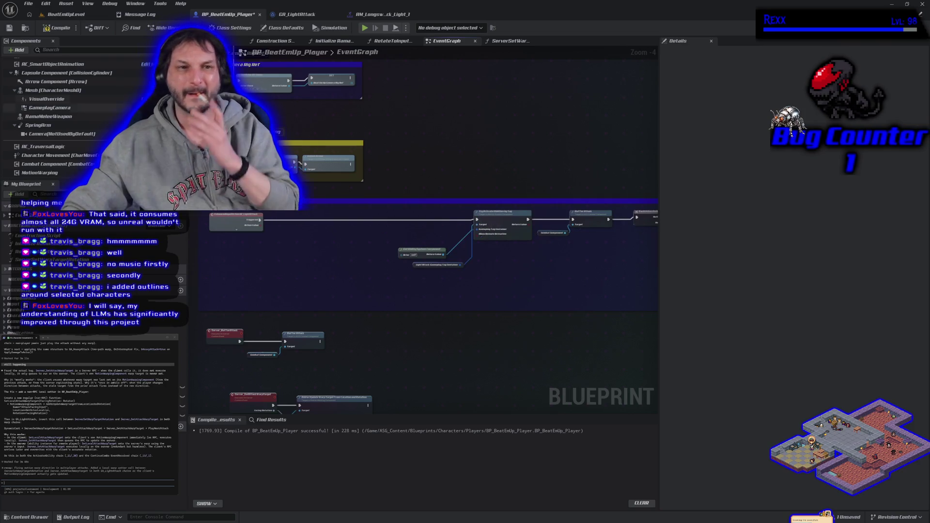
click(44, 28)
click(9, 29)
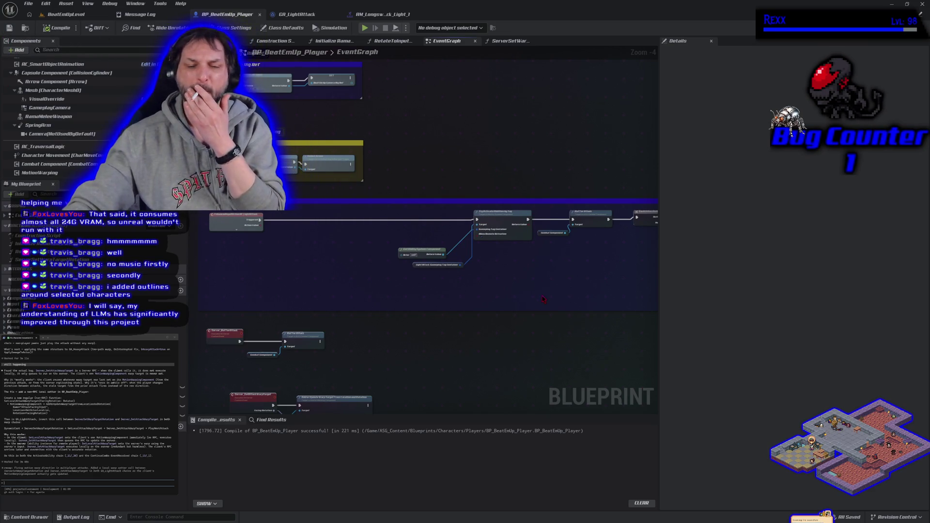
- Survey the event graph around the Light Attack section and show the Light_Attack montage folder
mouse_move(541, 290)
mouse_down()
mouse_move(446, 270)
mouse_move(314, 264)
mouse_move(415, 294)
mouse_up()
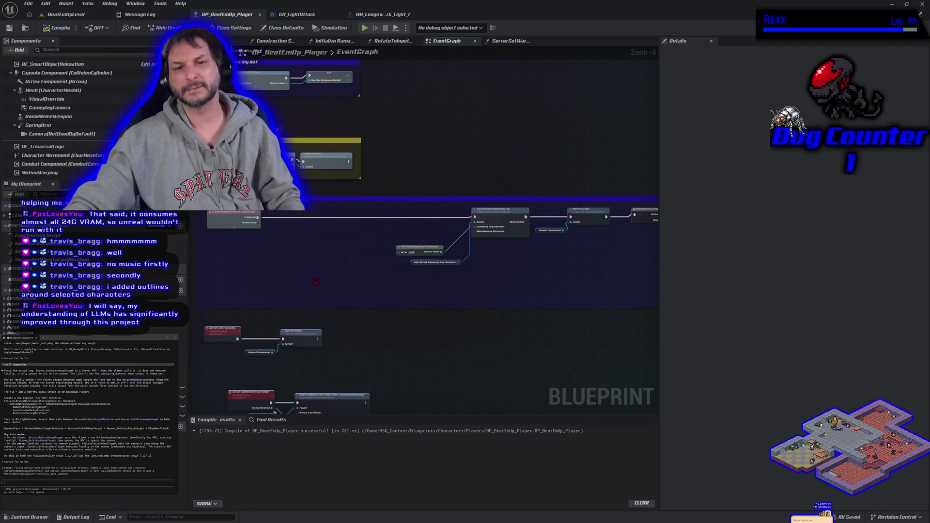
scroll(315, 280, down, 2)
scroll(315, 280, up, 2)
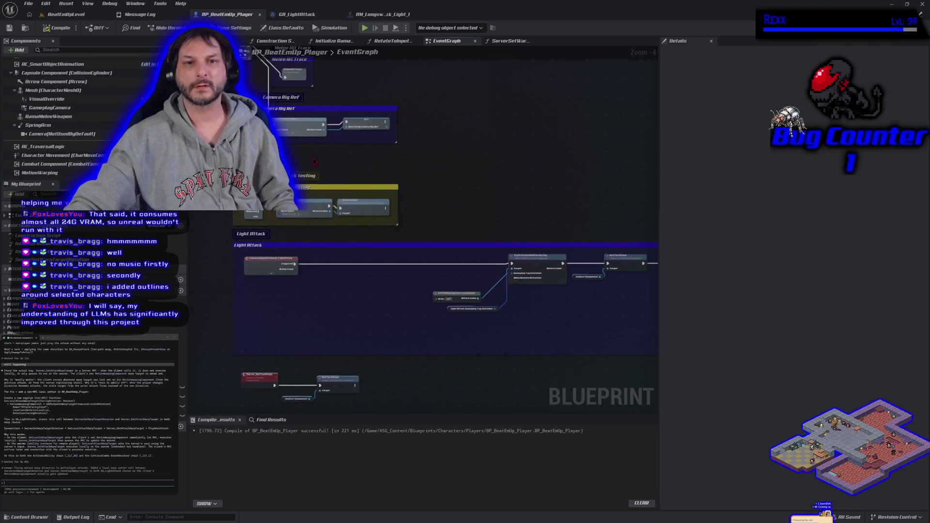
scroll(304, 217, down, 4)
scroll(304, 217, up, 7)
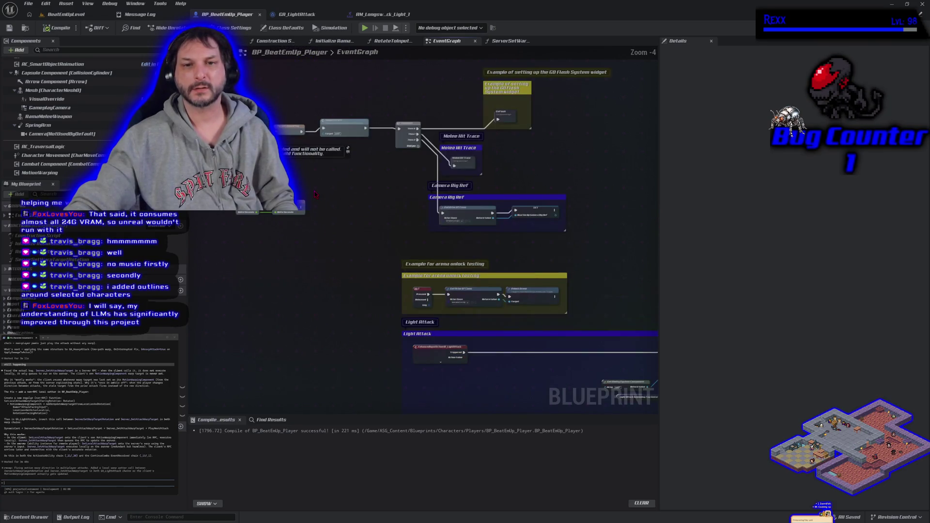
drag(314, 194, 365, 253)
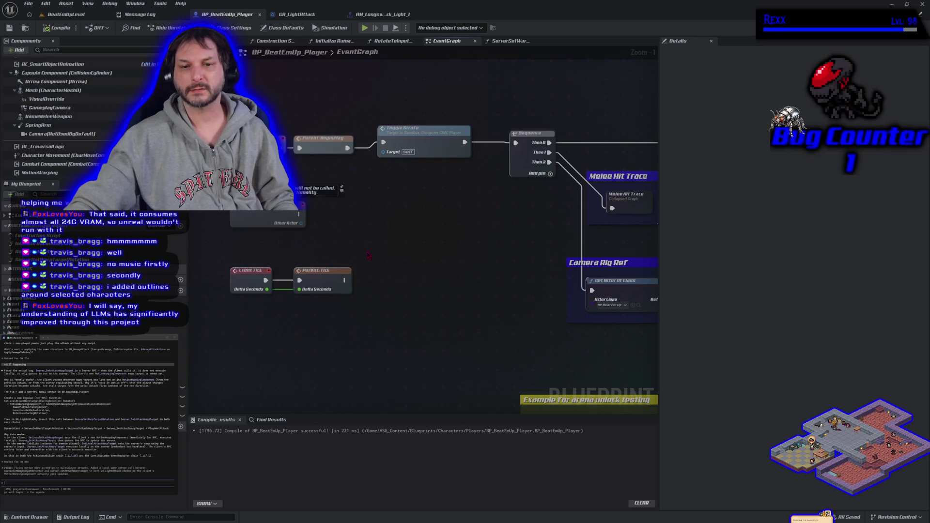
mouse_move(431, 288)
mouse_down()
mouse_move(372, 257)
mouse_move(415, 238)
mouse_move(356, 253)
mouse_move(351, 245)
mouse_move(529, 187)
mouse_move(420, 249)
mouse_move(427, 235)
mouse_up()
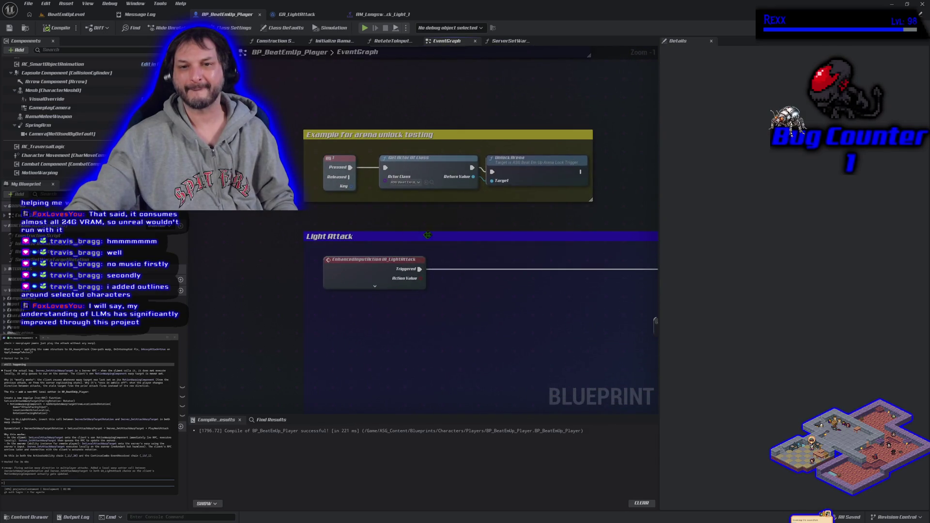
scroll(428, 235, down, 5)
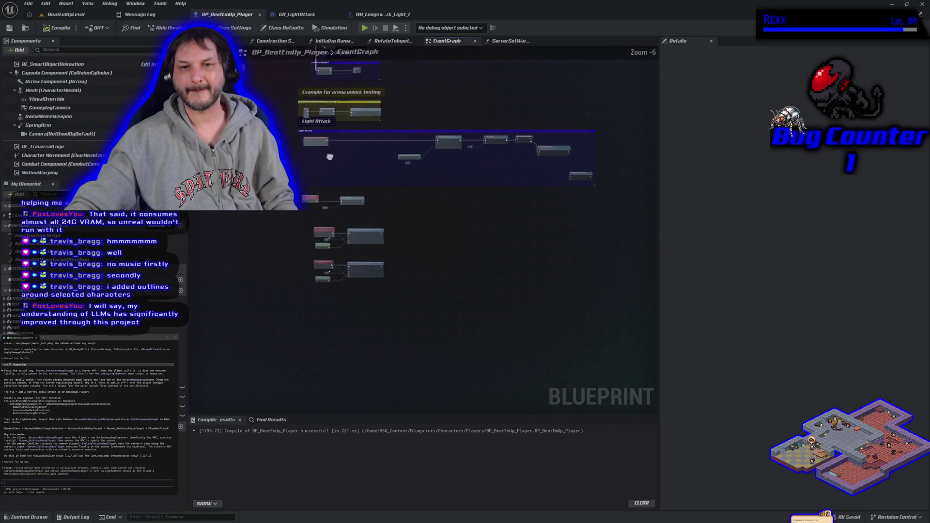
scroll(329, 156, up, 1)
mouse_move(330, 157)
mouse_down()
mouse_move(413, 321)
mouse_move(233, 263)
mouse_up()
scroll(234, 263, down, 2)
click(40, 518)
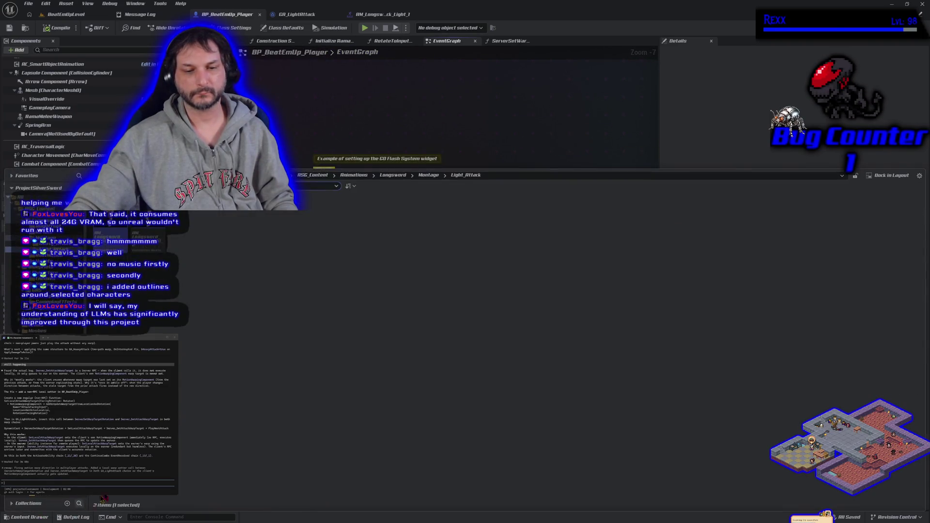
- Open SandboxCharacter_CMC_Player from the Characters folder, dock its tab third, and zoom its event graph
key(ctrl+space)
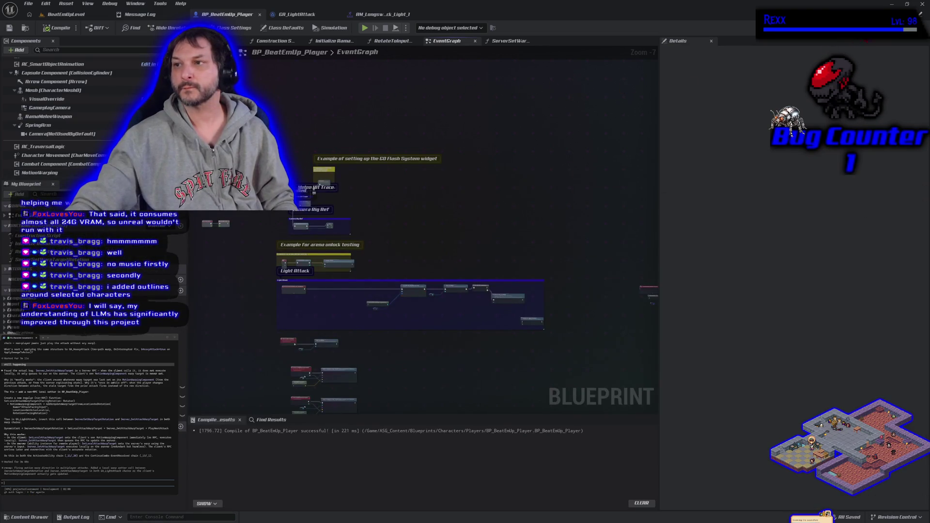
key(ctrl+space)
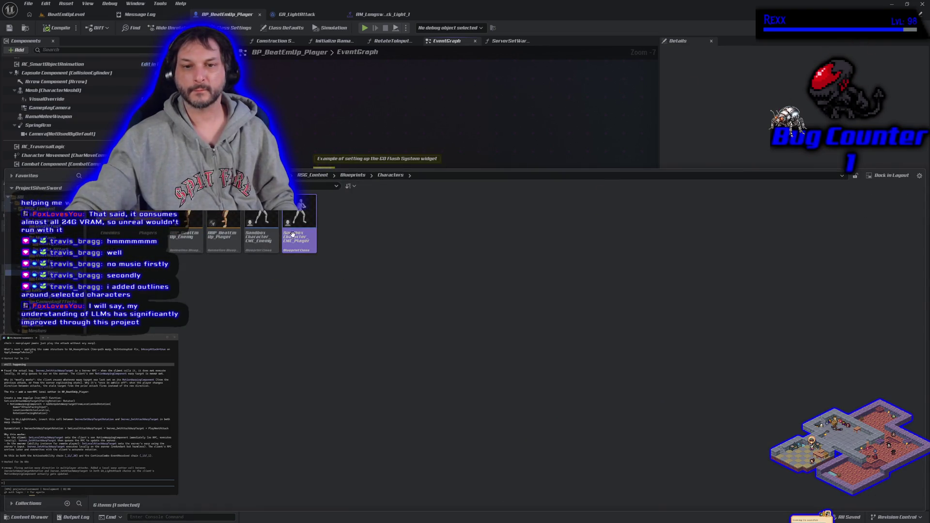
double_click(304, 245)
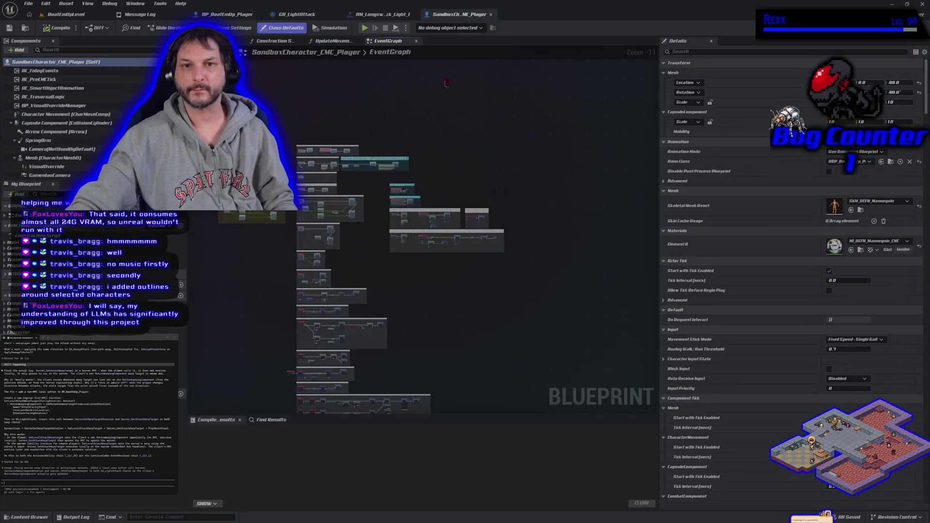
drag(458, 16, 232, 15)
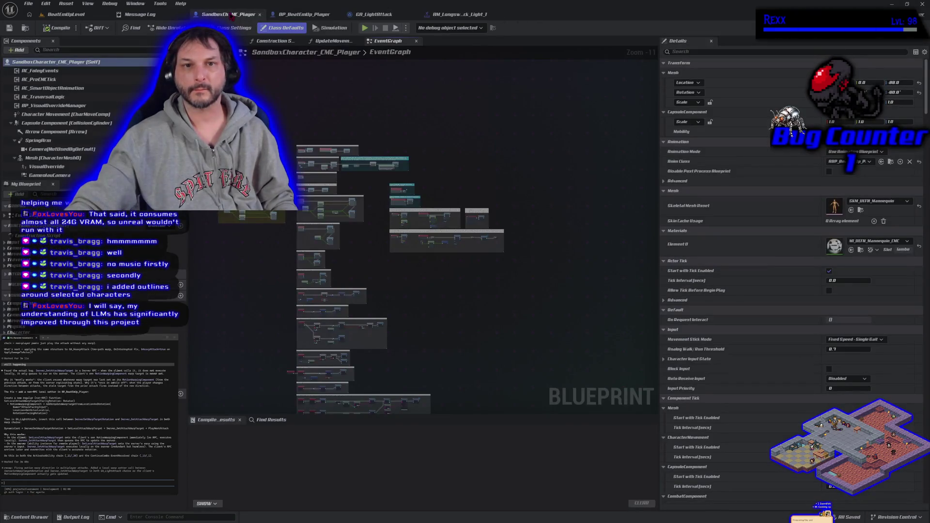
scroll(281, 221, up, 6)
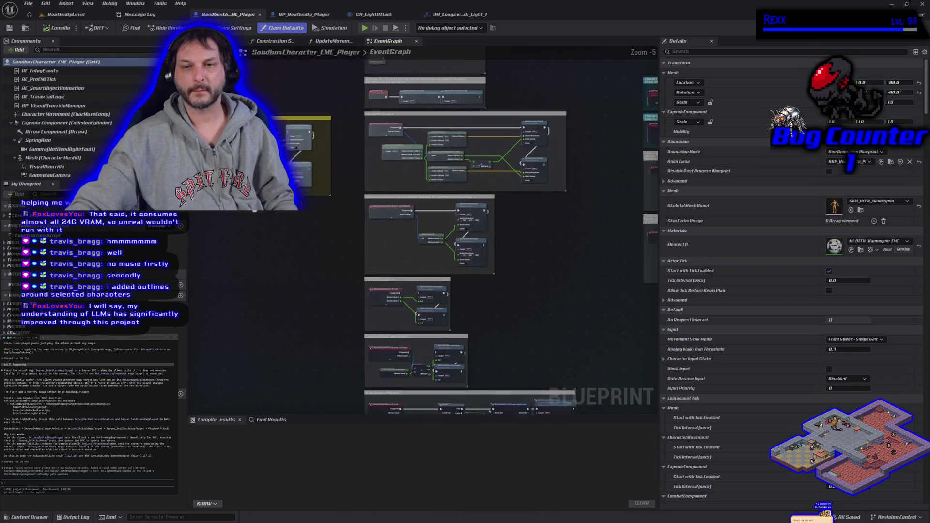
scroll(288, 207, up, 5)
scroll(281, 268, down, 2)
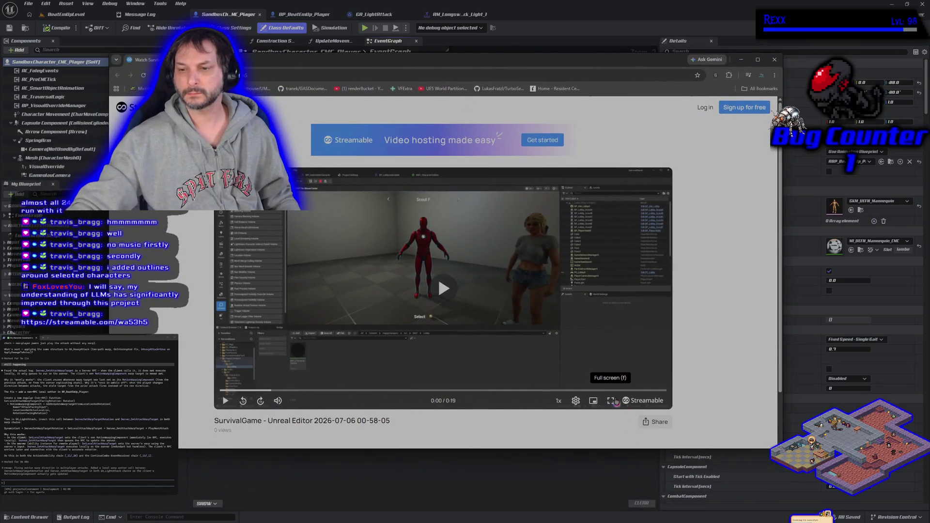
- Play the SurvivalGame character-selection clip full screen on Streamable, then exit full screen
click(607, 401)
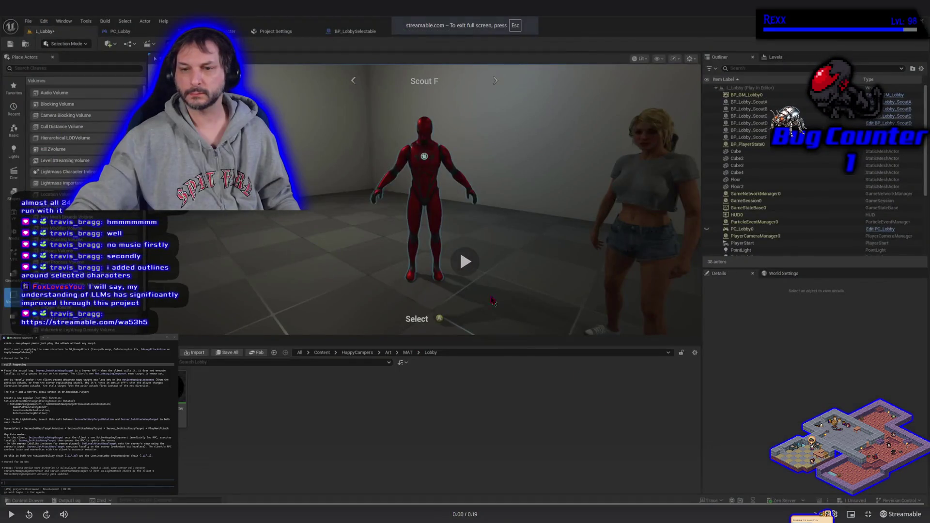
click(463, 261)
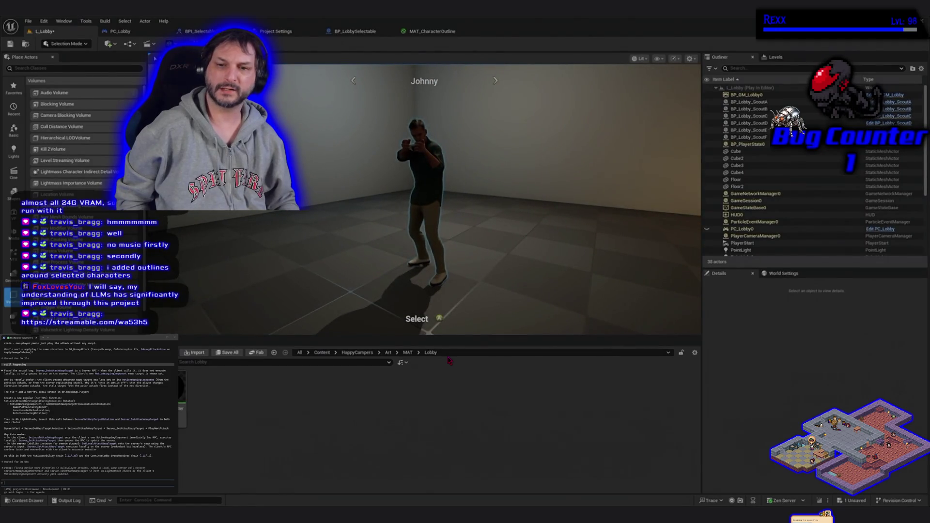
key(Escape)
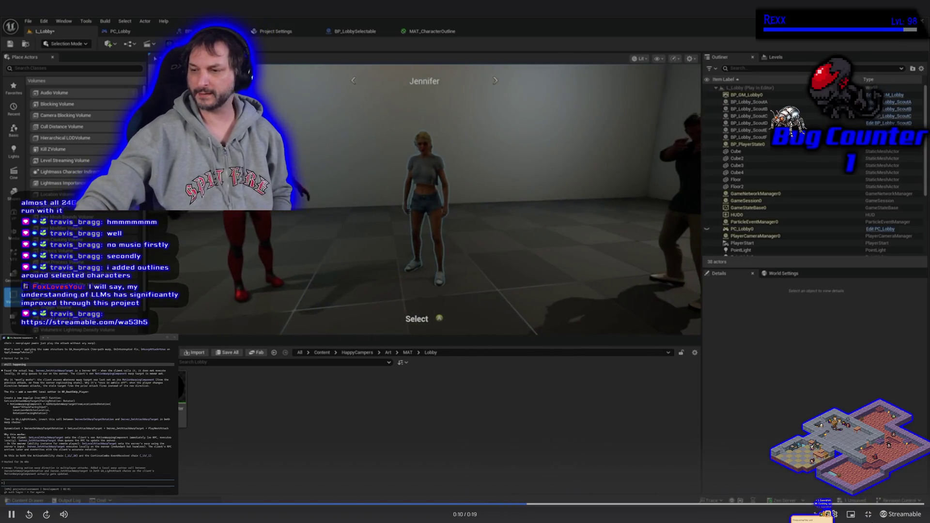
key(Escape)
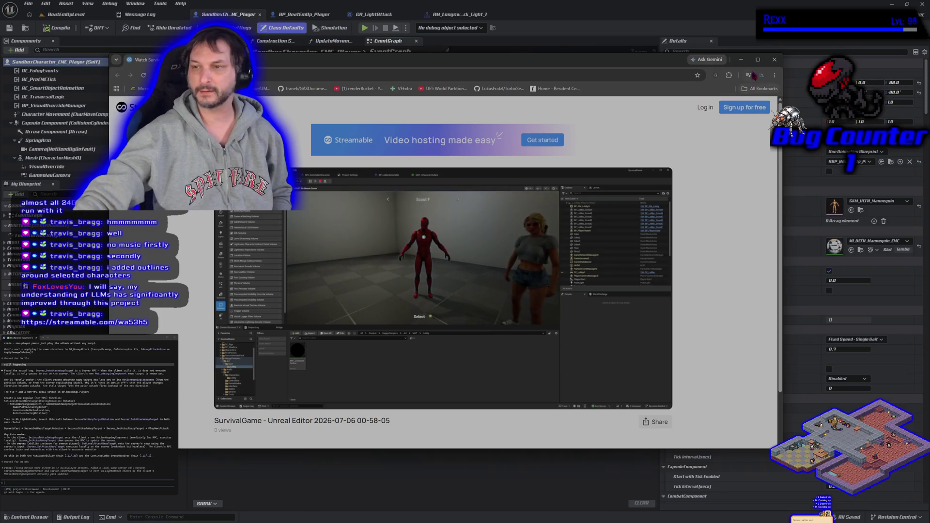
- Close the browser, bring up the blueprint's All Actions list, then switch to Rider
click(782, 70)
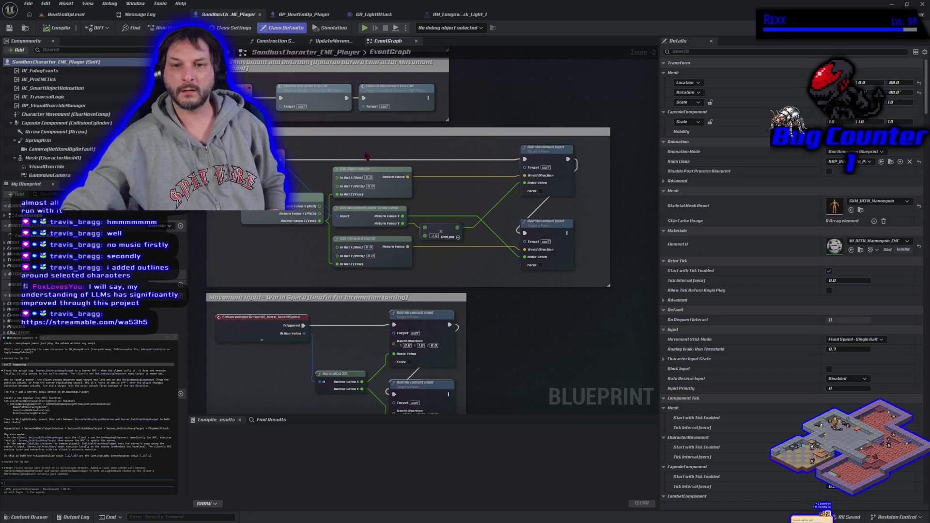
right_click(366, 155)
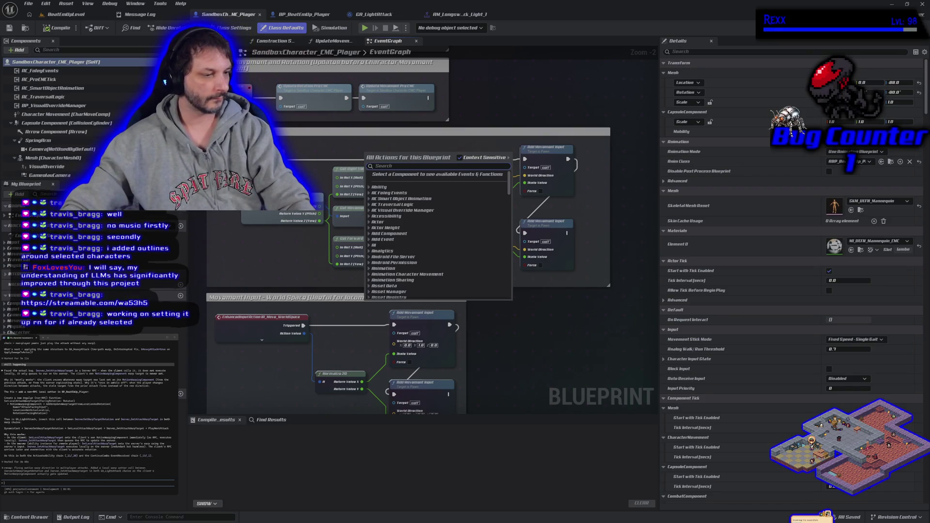
key(alt+Tab)
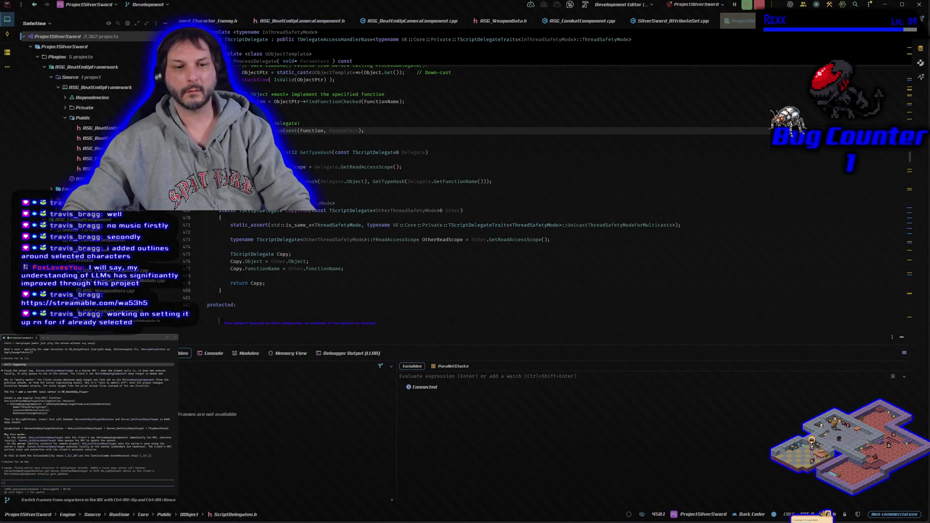
- Open SilverSword_GameplayTags.h, close the disassembly and ScriptDelegates.h tabs, and return to Unreal
scroll(92, 97, down, 2)
scroll(92, 96, down, 10)
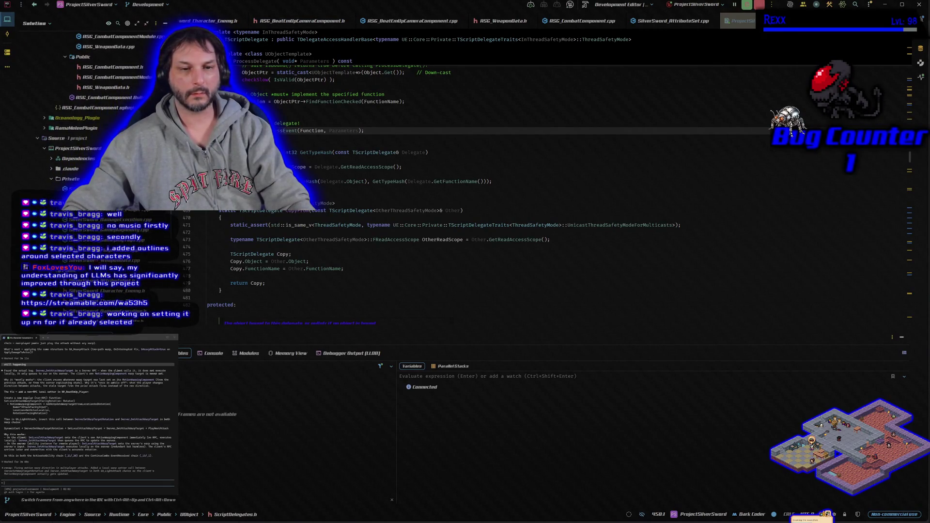
scroll(92, 97, down, 3)
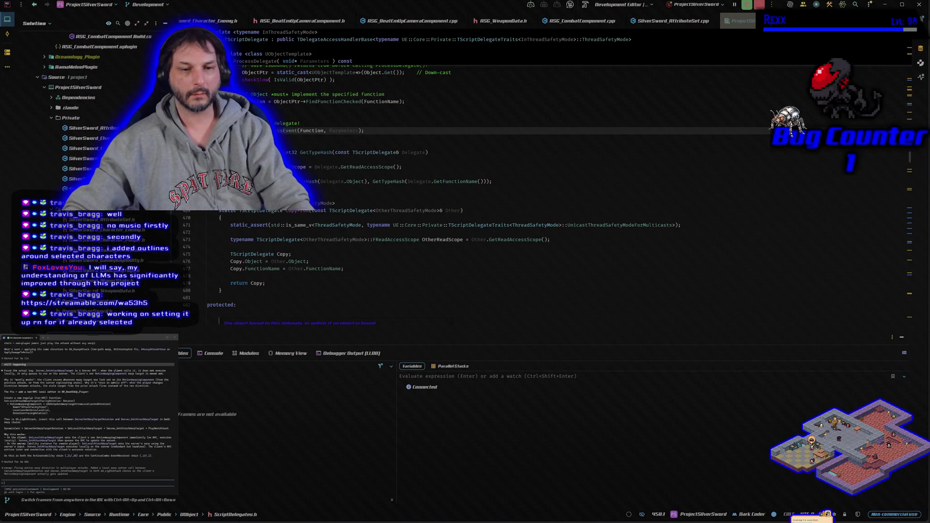
double_click(145, 270)
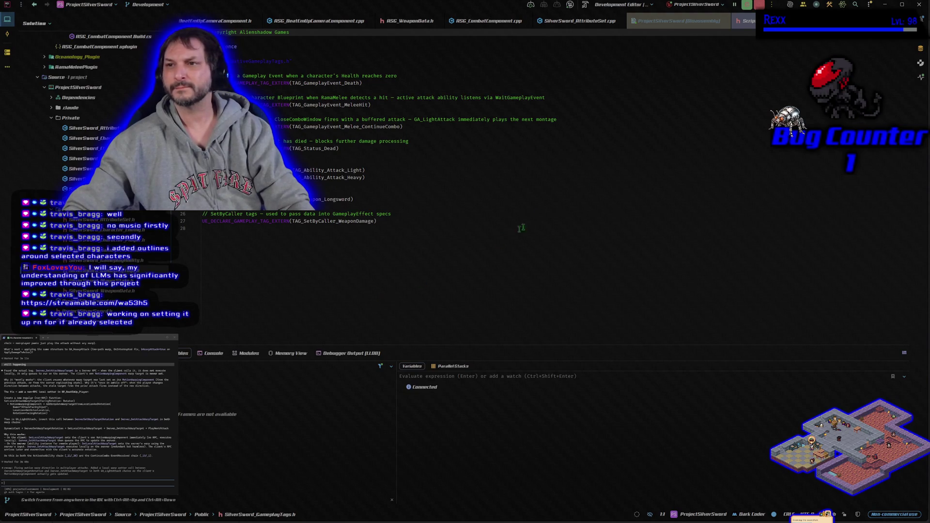
click(725, 21)
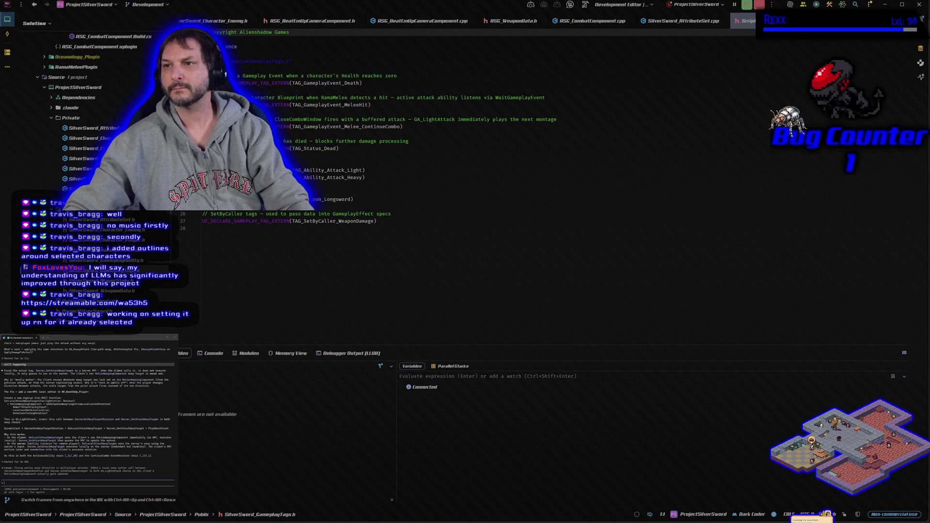
click(725, 21)
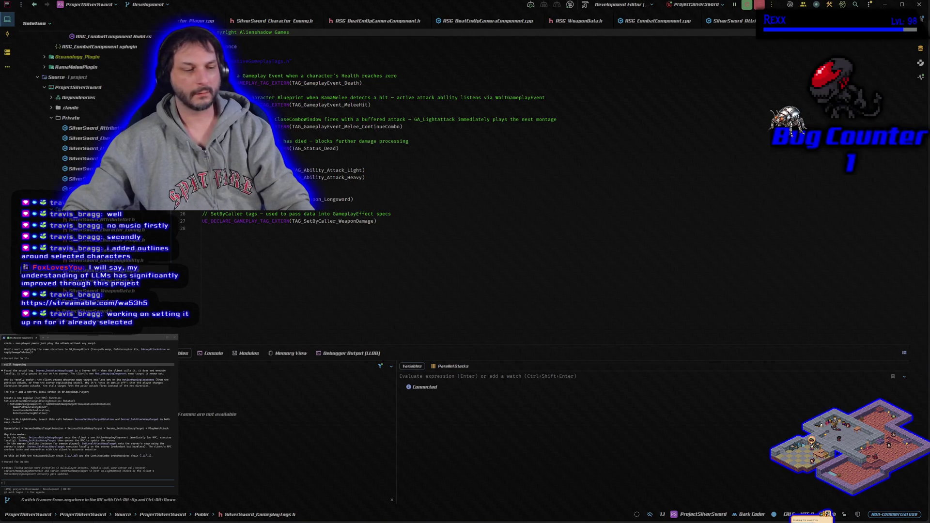
key(alt+Tab)
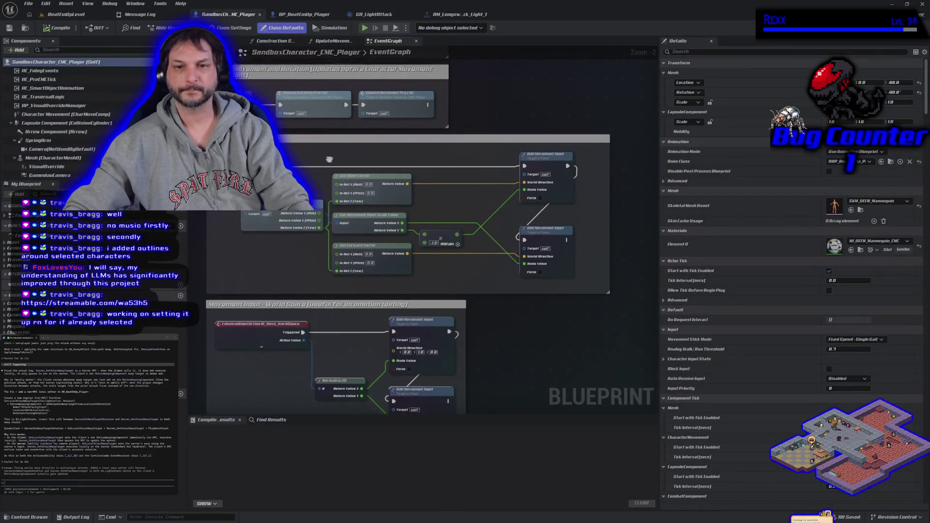
right_click(314, 217)
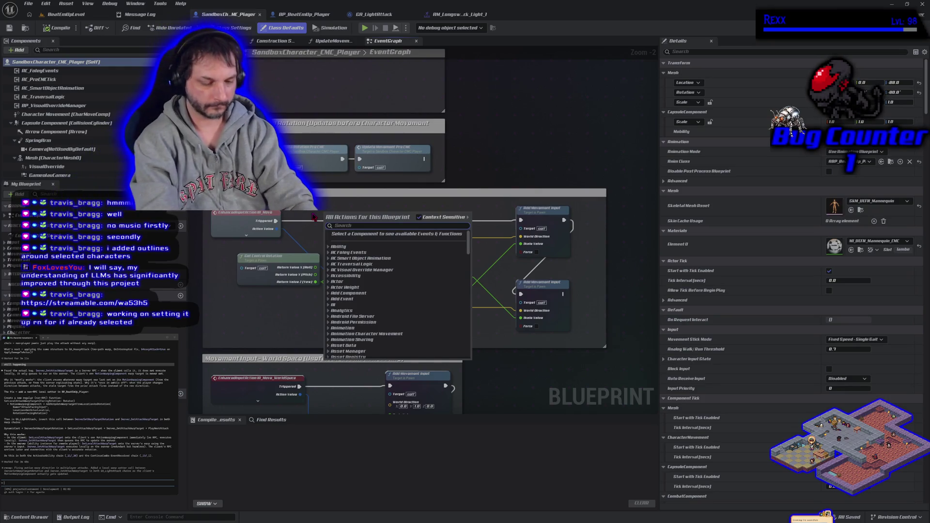
text(gameplay tga)
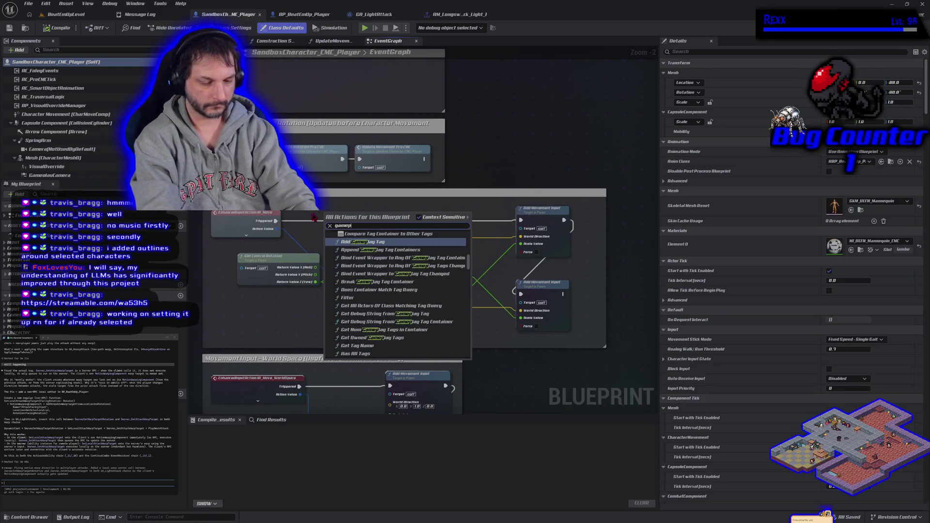
key(BackSpace)
key(BackSpace)
key(BackSpace)
text(ag)
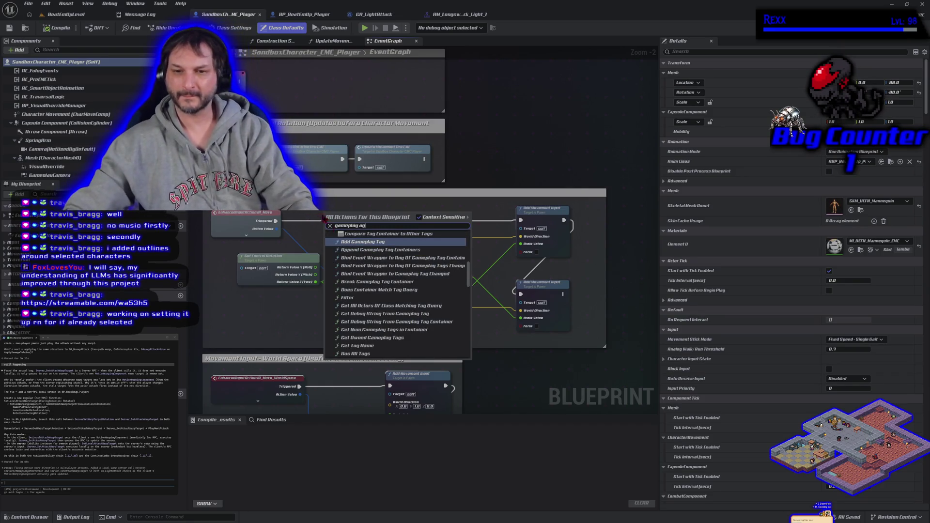
scroll(349, 283, up, 2)
scroll(360, 291, up, 2)
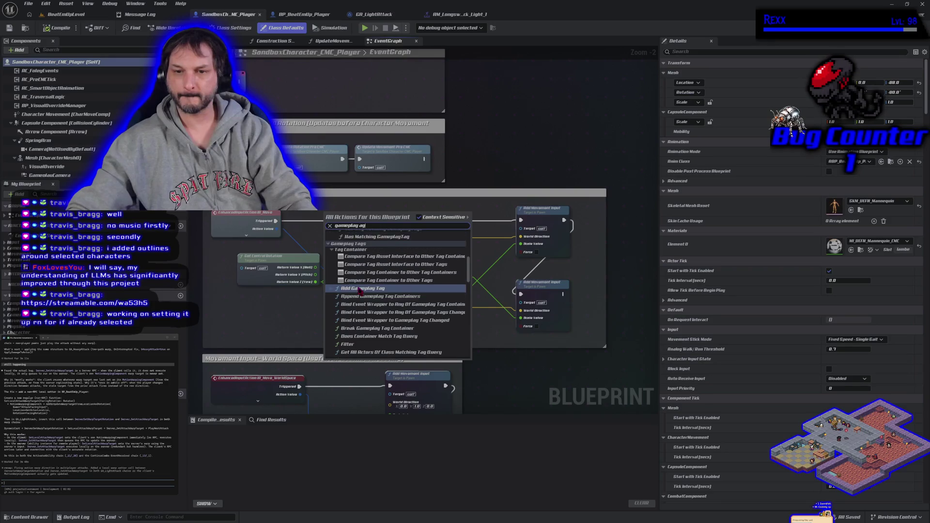
scroll(389, 314, down, 3)
scroll(389, 313, down, 3)
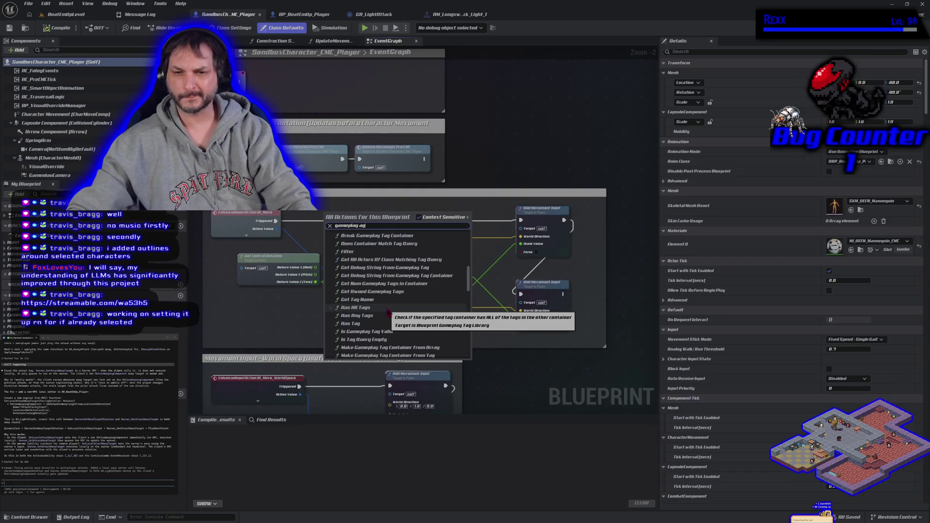
scroll(392, 312, down, 2)
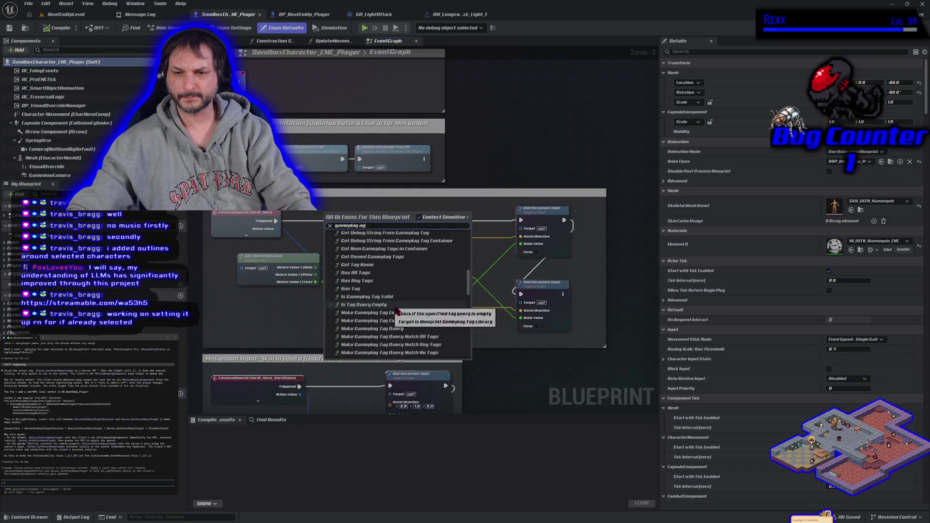
scroll(427, 329, down, 3)
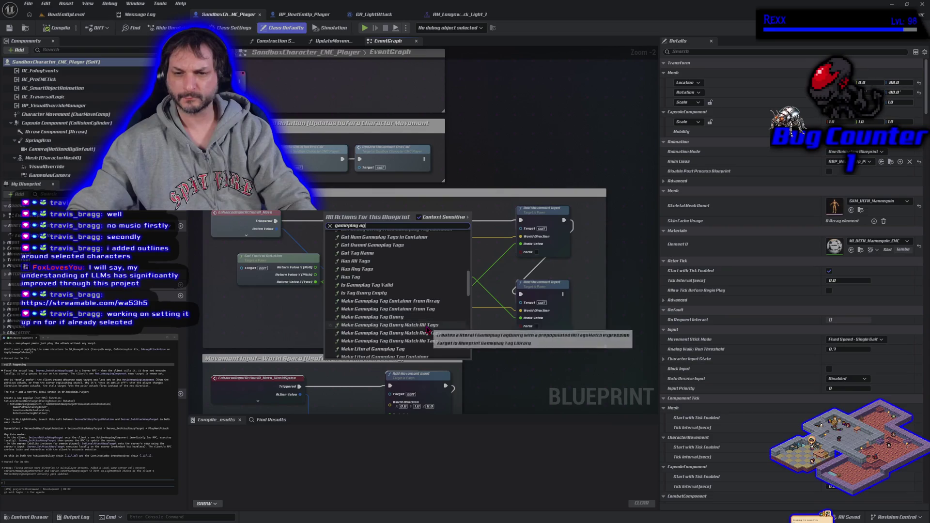
scroll(428, 329, down, 3)
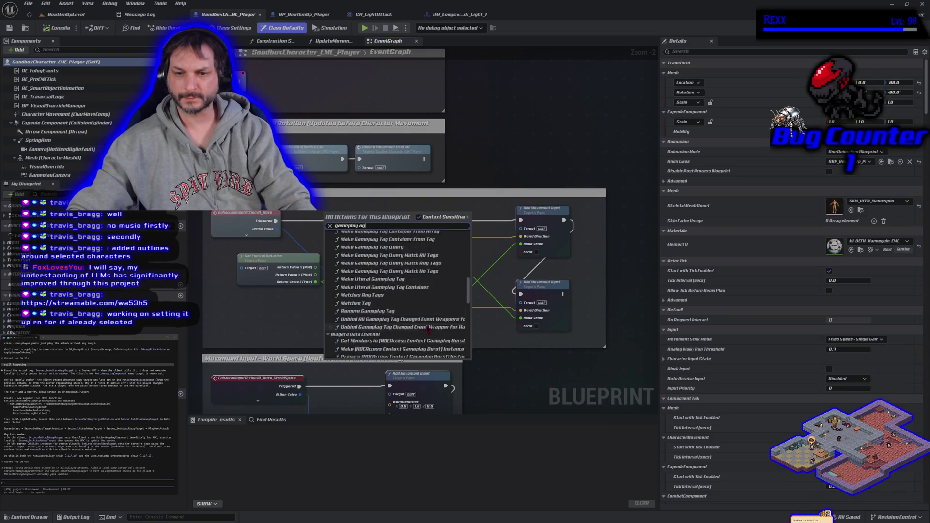
scroll(428, 330, up, 5)
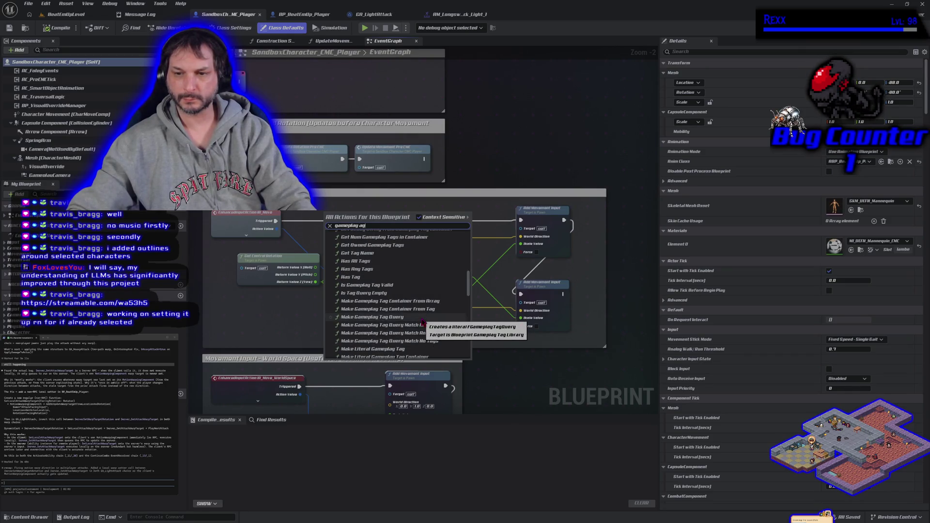
click(422, 319)
key(Delete)
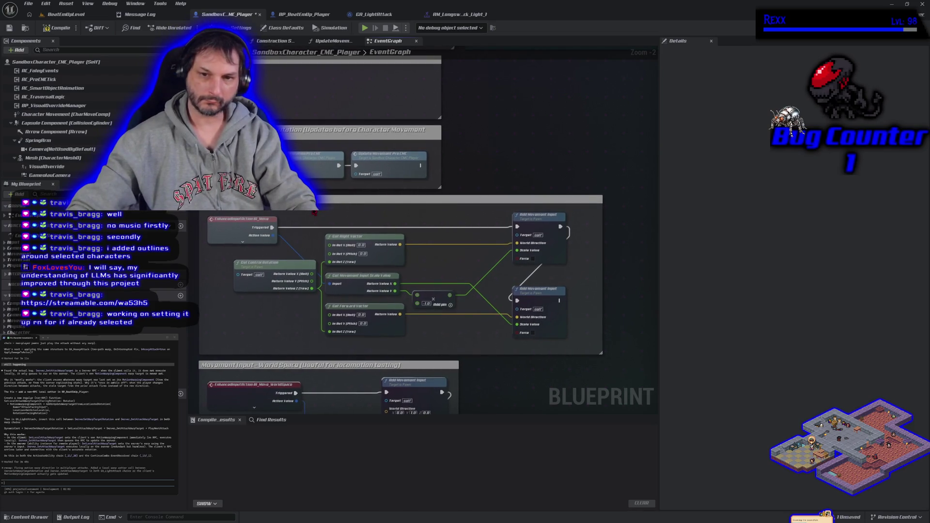
right_click(314, 213)
text(has gameplay)
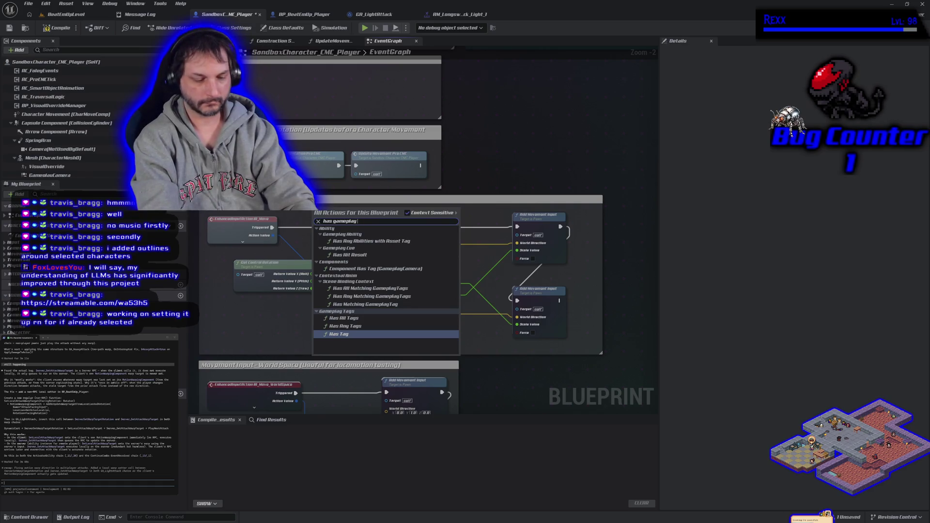
text( tag)
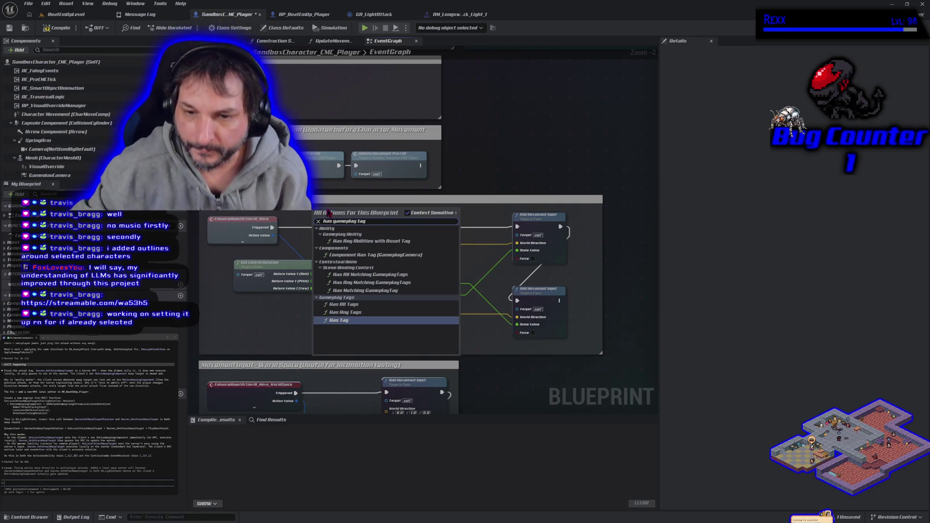
click(368, 290)
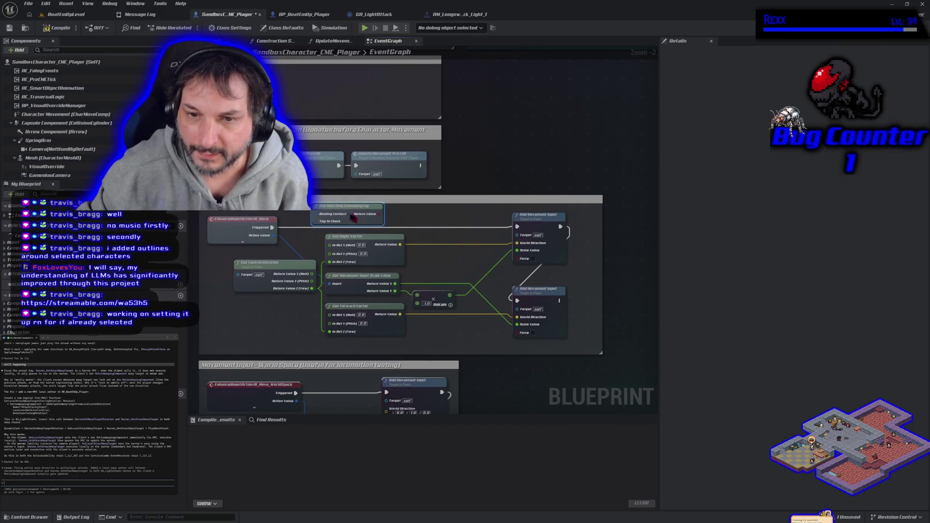
mouse_move(352, 217)
mouse_down()
mouse_move(414, 218)
mouse_move(566, 157)
mouse_up()
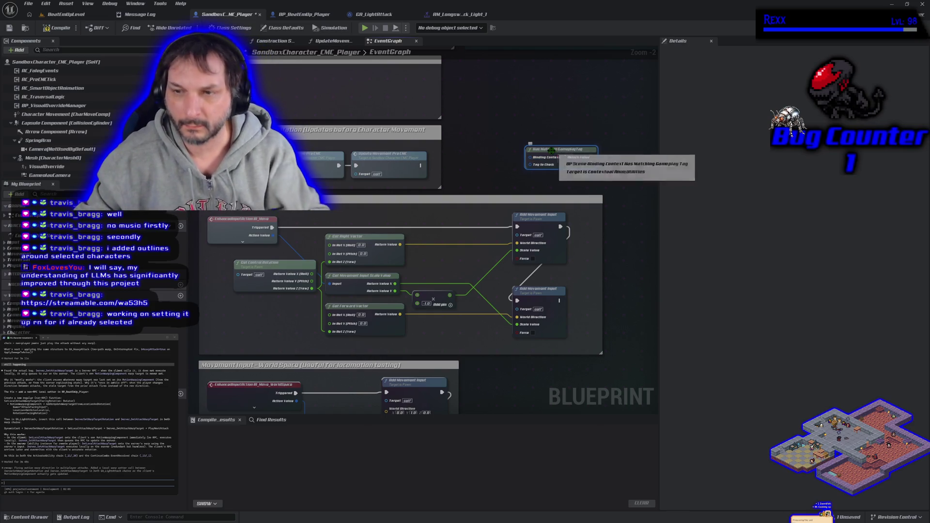
key(Delete)
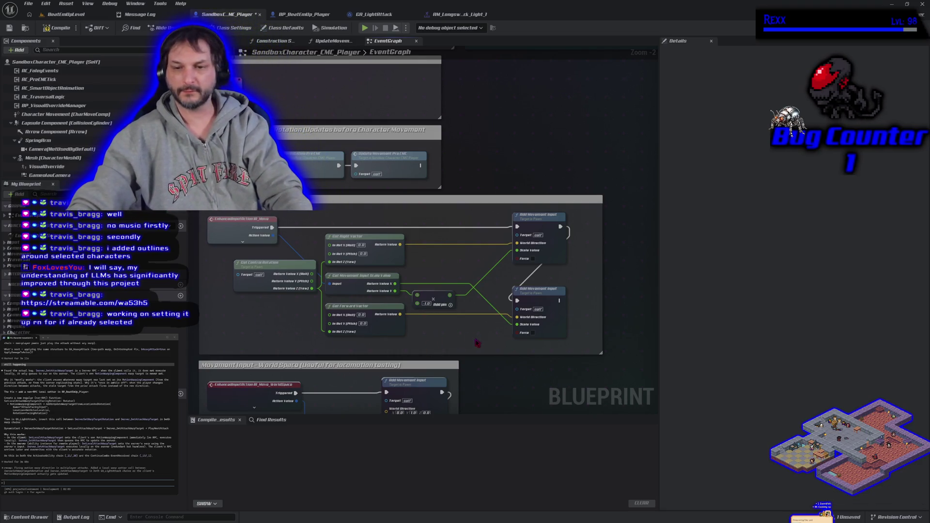
mouse_move(477, 344)
mouse_down()
mouse_move(446, 366)
mouse_move(491, 359)
mouse_move(477, 327)
mouse_up()
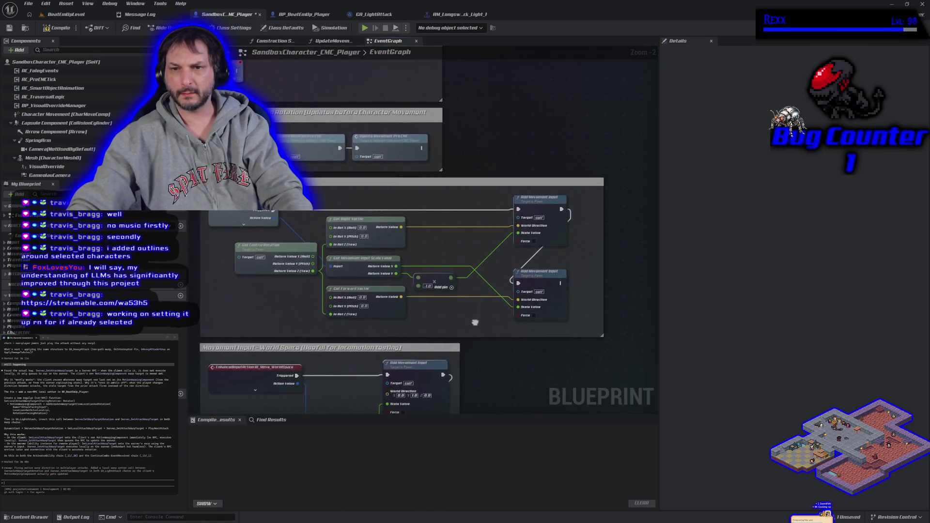
- Inspect the EnhancedInputAction nodes, compile and save SandboxCharacter_CMC_Player, and return to BeatEmUpLevel
scroll(477, 326, down, 1)
scroll(477, 309, down, 2)
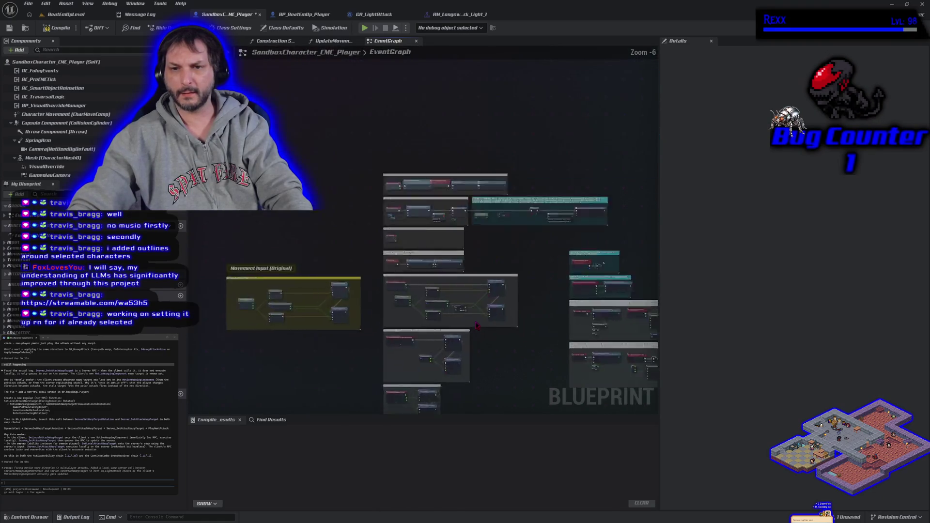
scroll(475, 271, up, 5)
mouse_move(474, 260)
mouse_down()
mouse_move(533, 325)
mouse_move(478, 302)
mouse_up()
drag(356, 206, 367, 198)
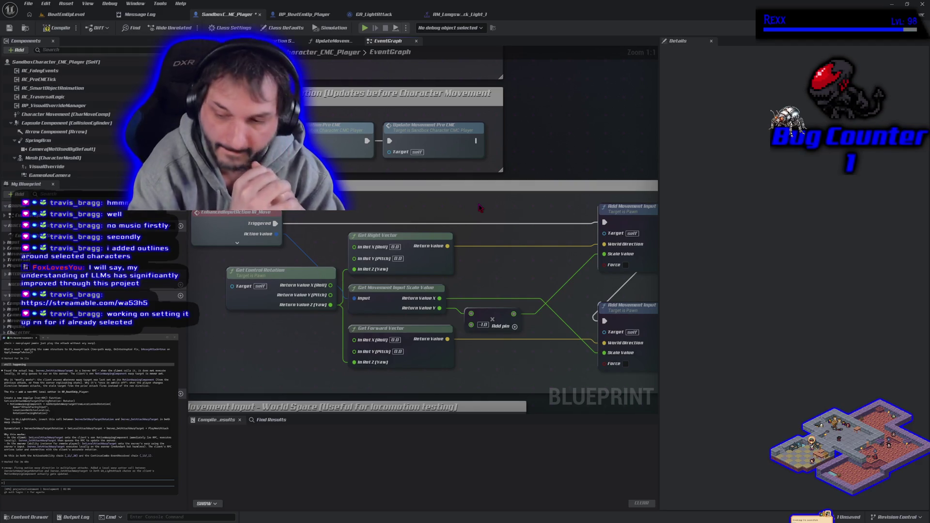
click(46, 29)
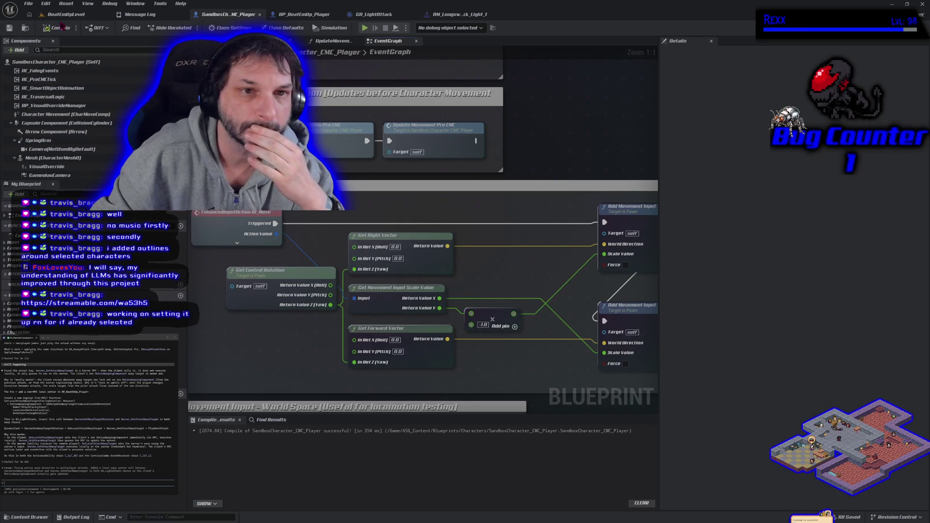
click(68, 16)
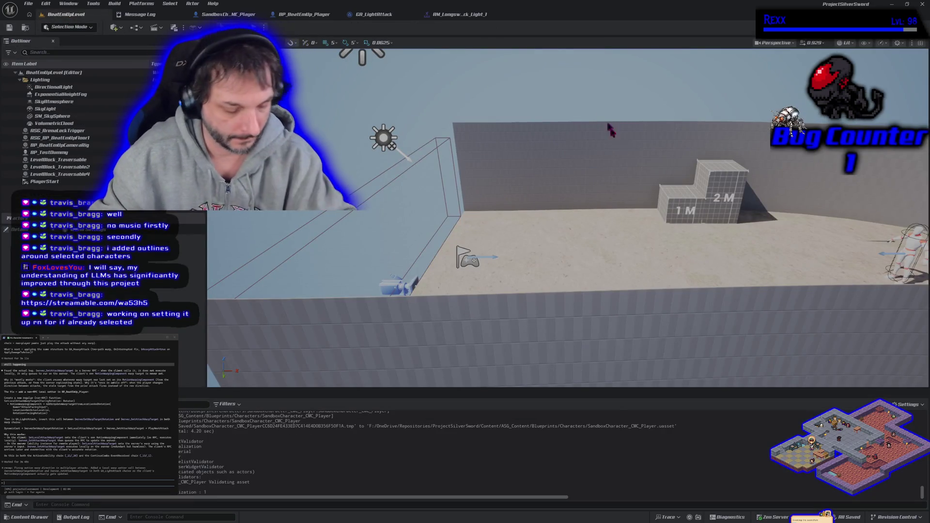
key(alt+p)
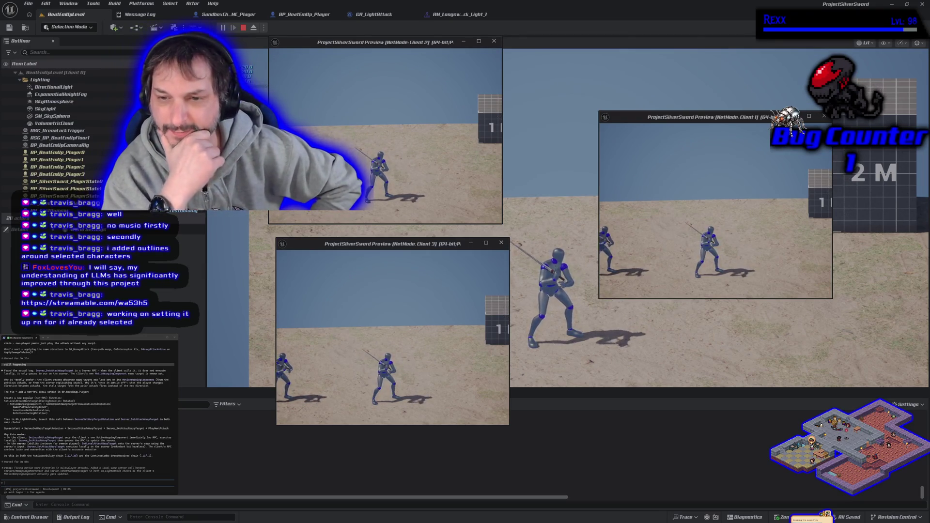
key(Escape)
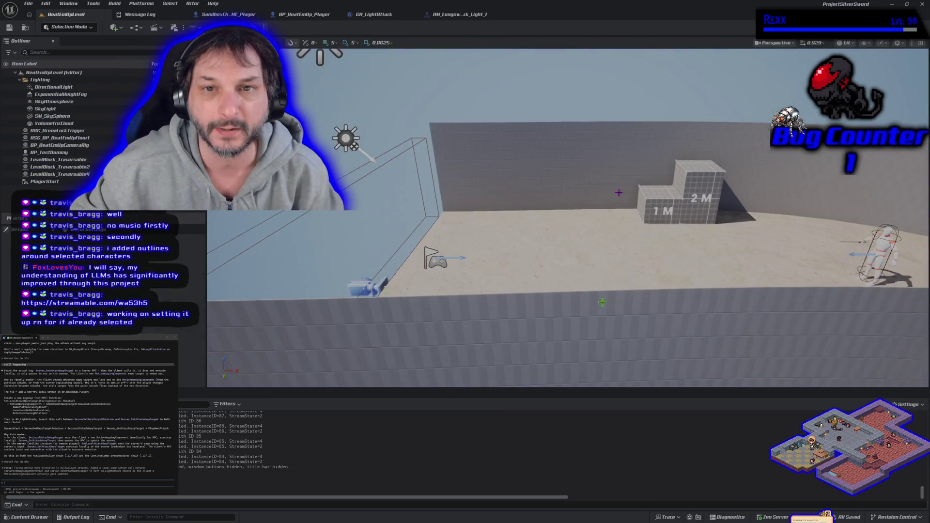
- Check the play mode list without changing it, then launch a multiplayer Play In Editor session
click(265, 28)
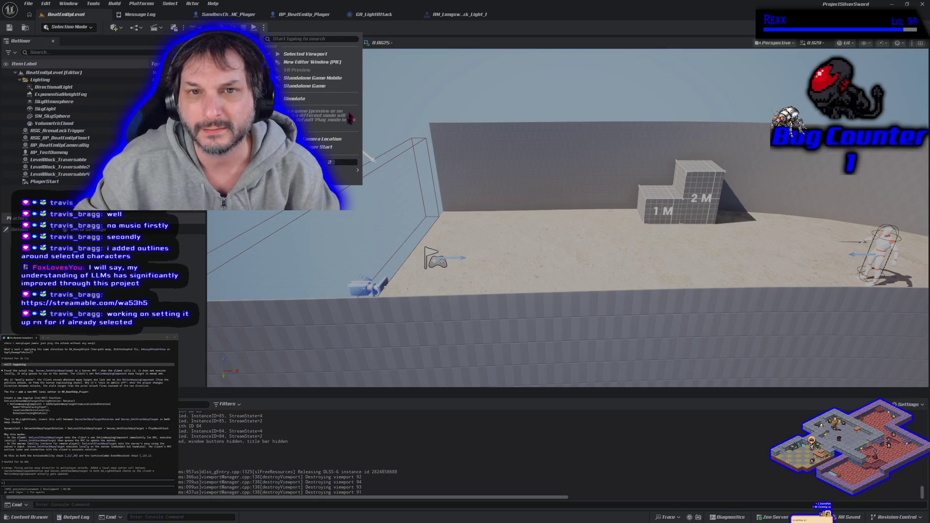
key(Escape)
key(alt+p)
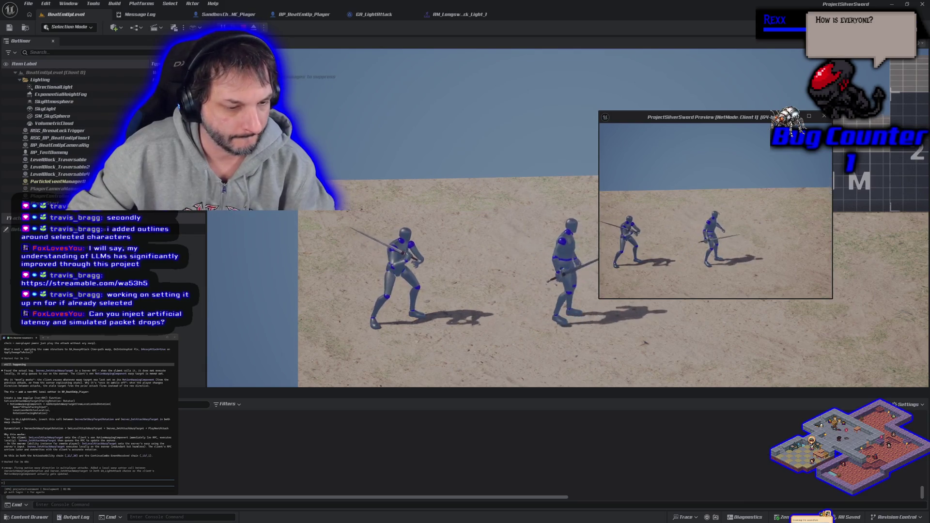
- Stop the two-client sword combat session and return to the BeatEmUpLevel editor viewport
key(Escape)
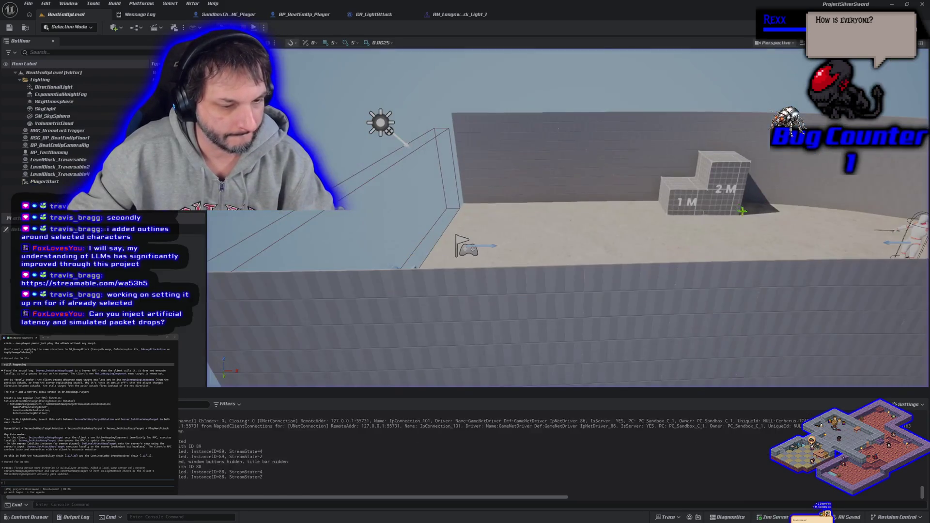
- Orbit the view onto the blocks and character, check the SandboxCharacter blueprint, then launch a two-player session
mouse_move(499, 273)
mouse_down()
mouse_move(457, 266)
mouse_move(580, 287)
mouse_move(450, 254)
mouse_move(477, 272)
mouse_up()
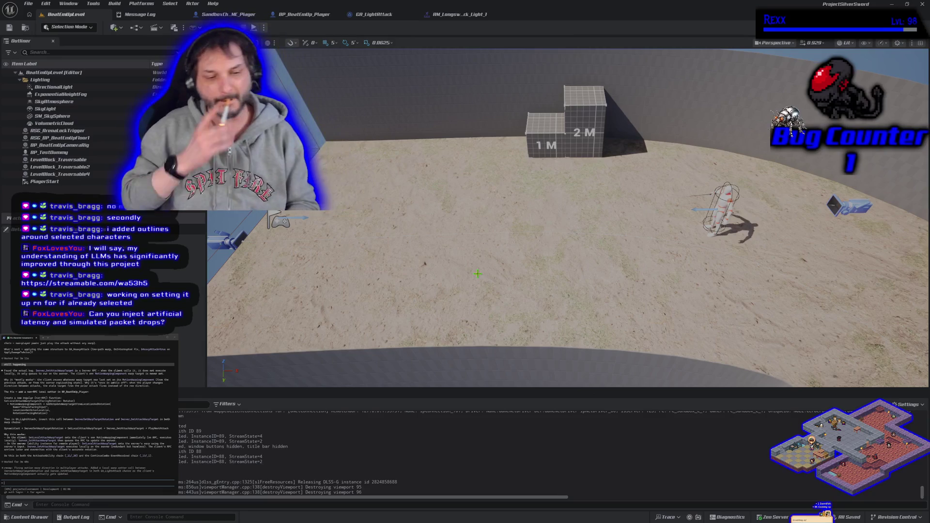
mouse_move(406, 284)
mouse_down()
mouse_move(465, 261)
mouse_move(446, 252)
mouse_move(436, 225)
mouse_up()
click(228, 14)
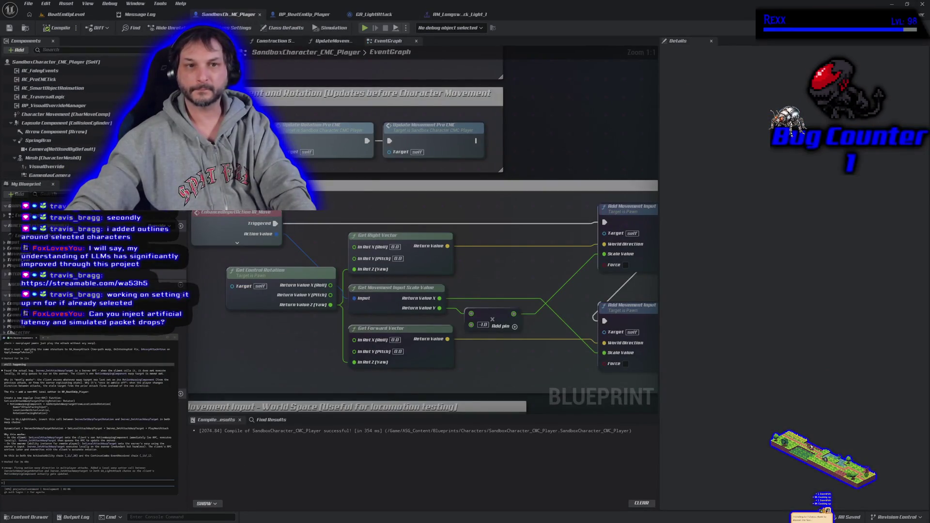
click(66, 14)
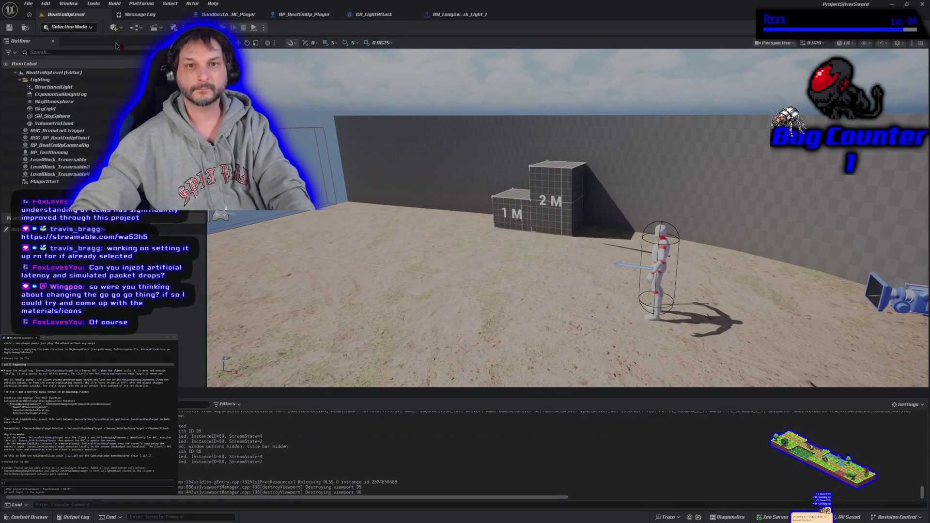
key(alt+p)
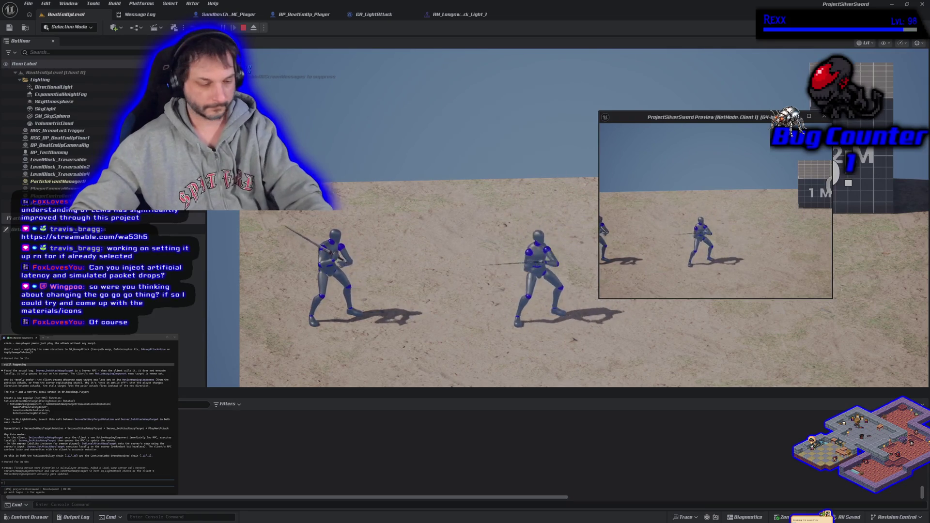
- Finish the two-player sword fight test and stop the session to return to the level editor
key(Escape)
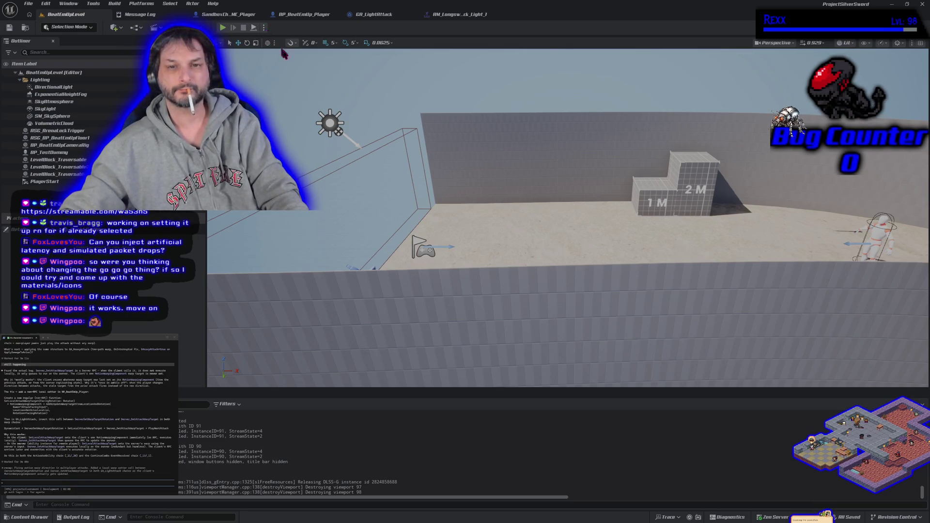
- Set Number of Players to 4 in the Play options and launch the play session
click(264, 28)
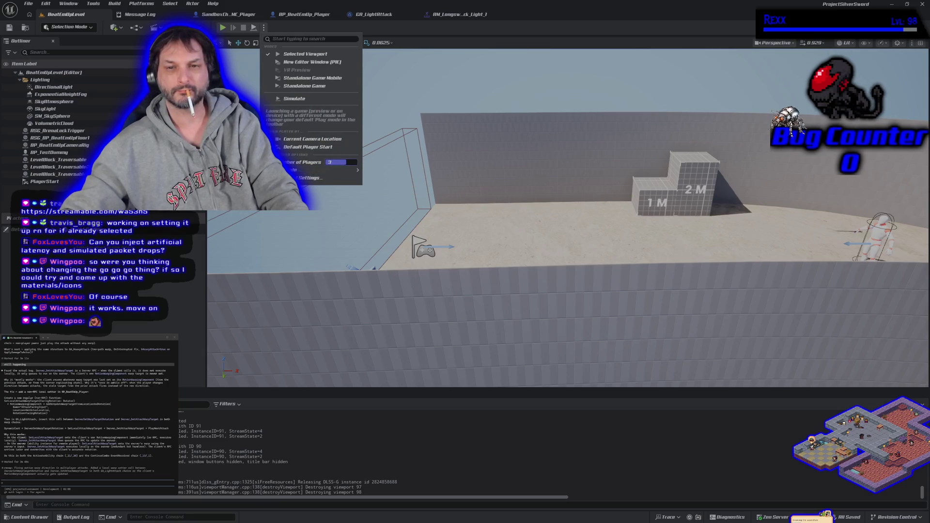
text(4)
click(222, 28)
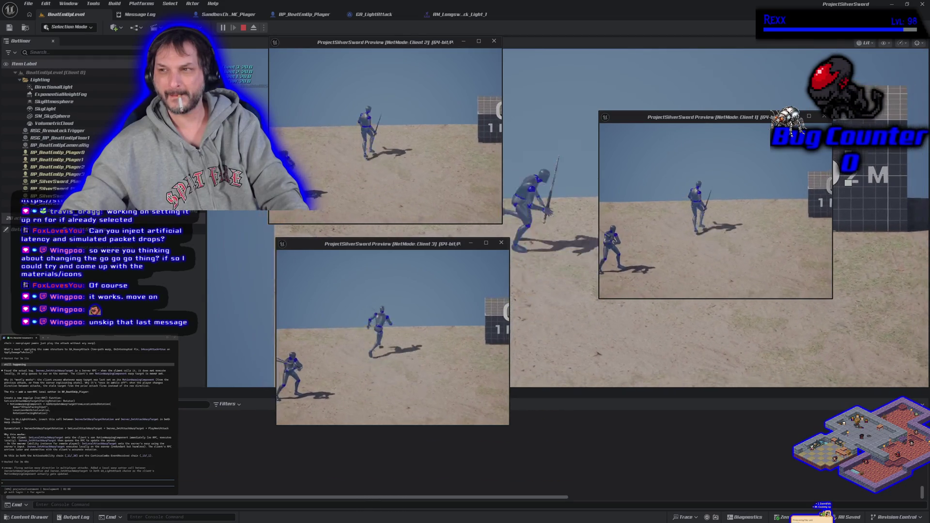
- Restart the four-player session, watch the swordsmen in each client window, then stop it
click(504, 271)
key(Escape)
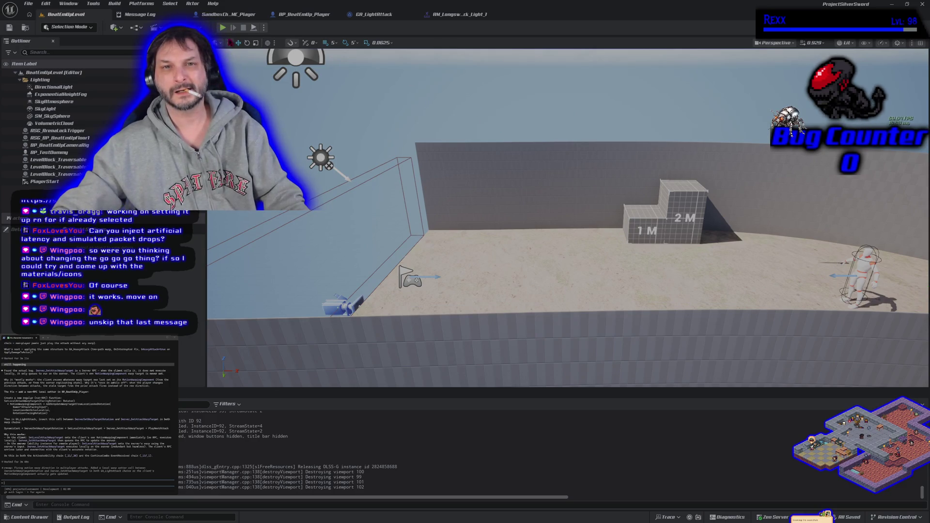
click(223, 28)
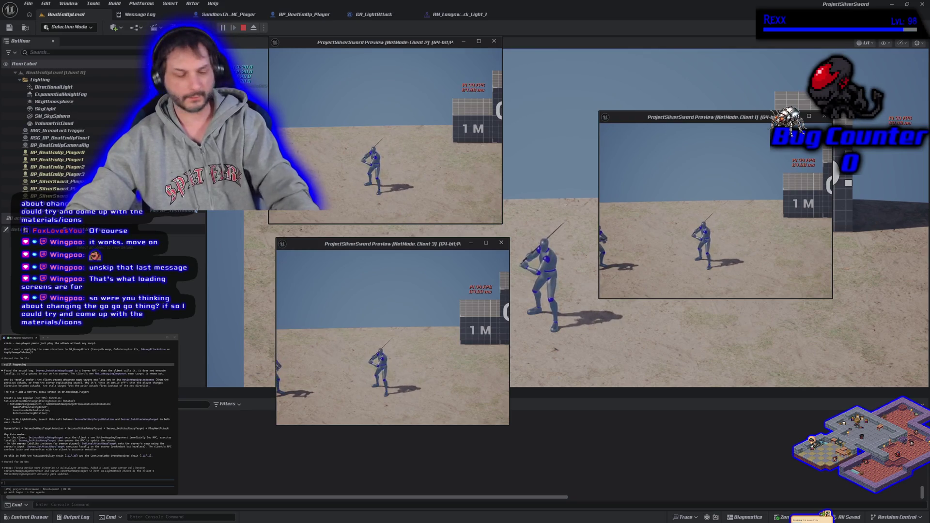
key(Escape)
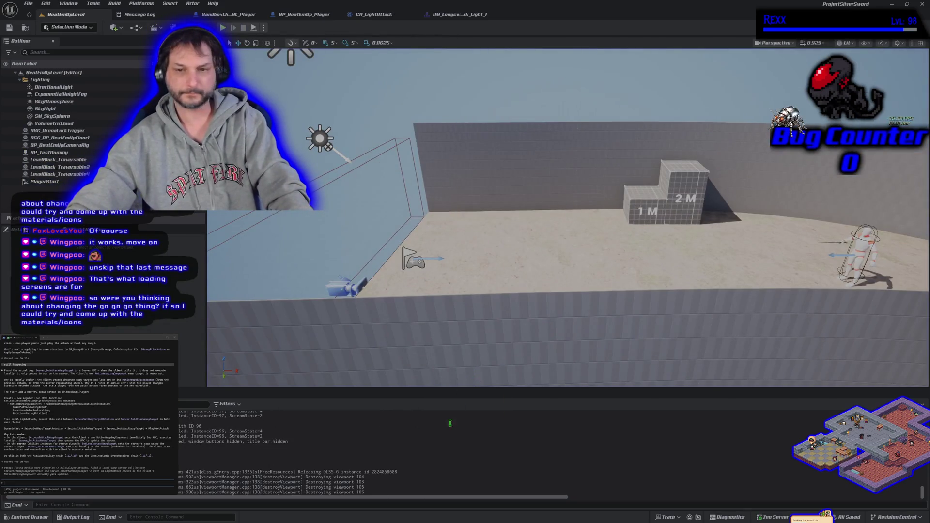
- Zoom the viewport out and back in over the arena, wall and blocks, then bring up the Play options
scroll(471, 382, down, 5)
scroll(567, 218, up, 5)
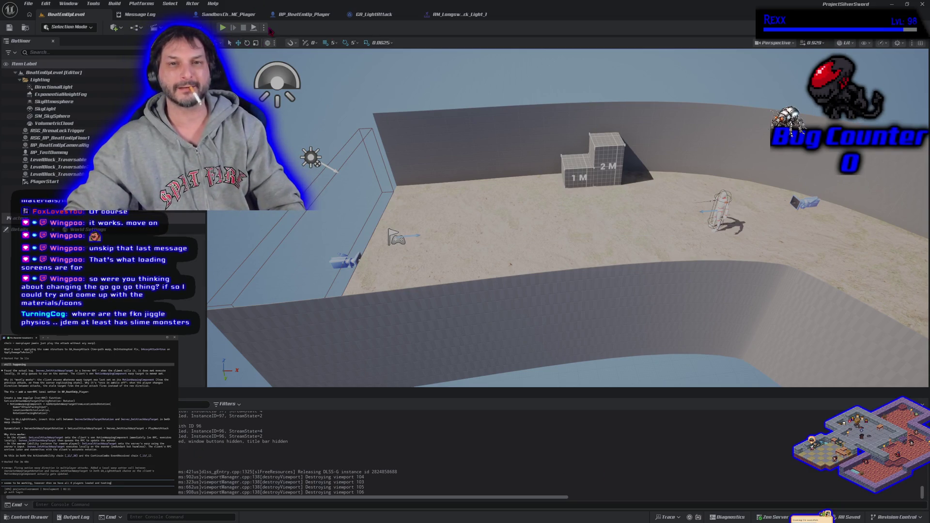
click(263, 28)
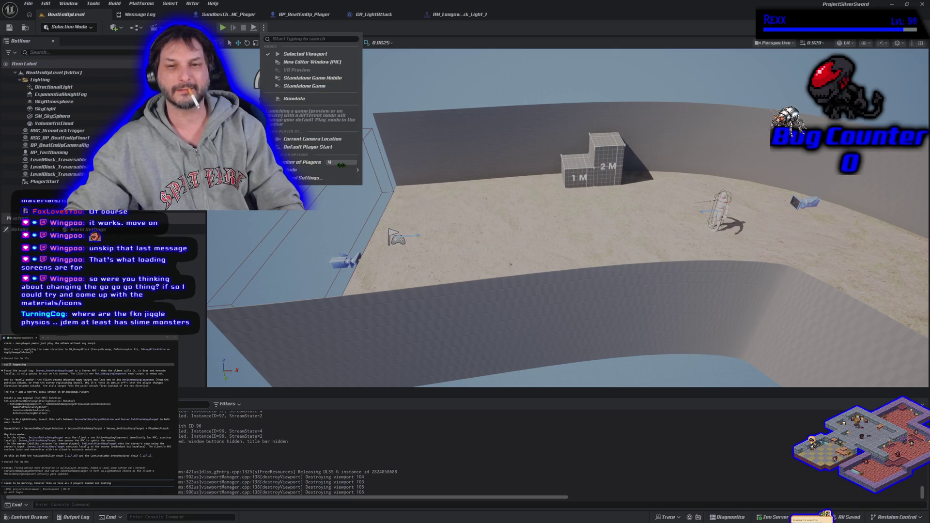
- Set Number of Players to 1 and start a single-player play test
click(341, 162)
text(1)
click(222, 28)
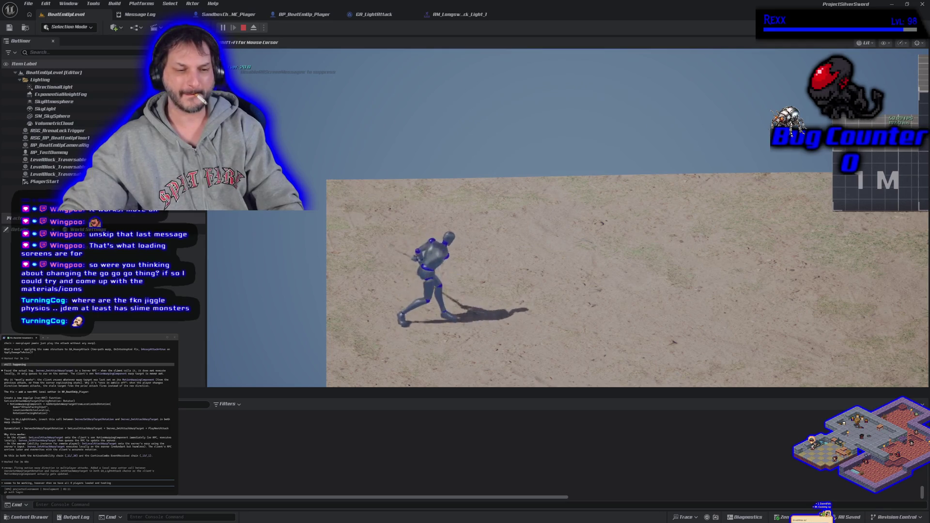
- Stop the single-player session, relaunch it with Alt+P, then stop it again
key(Escape)
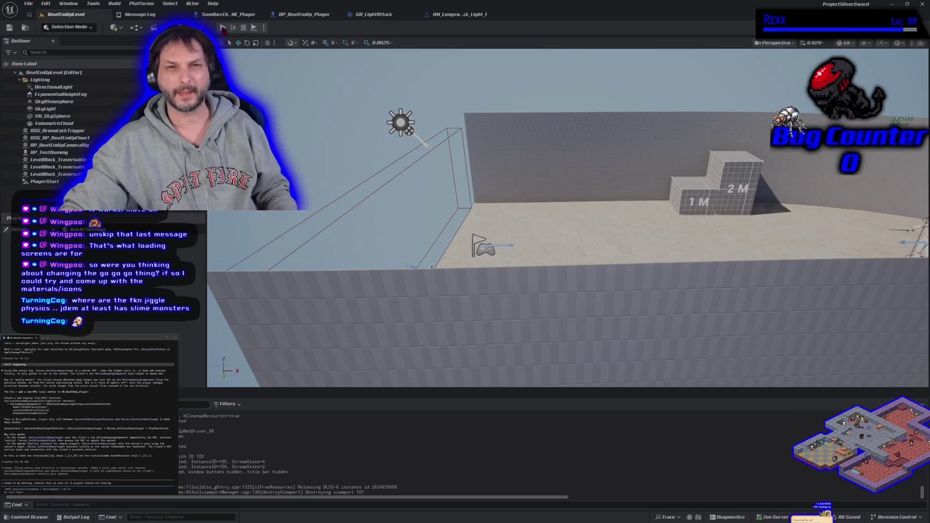
key(alt+p)
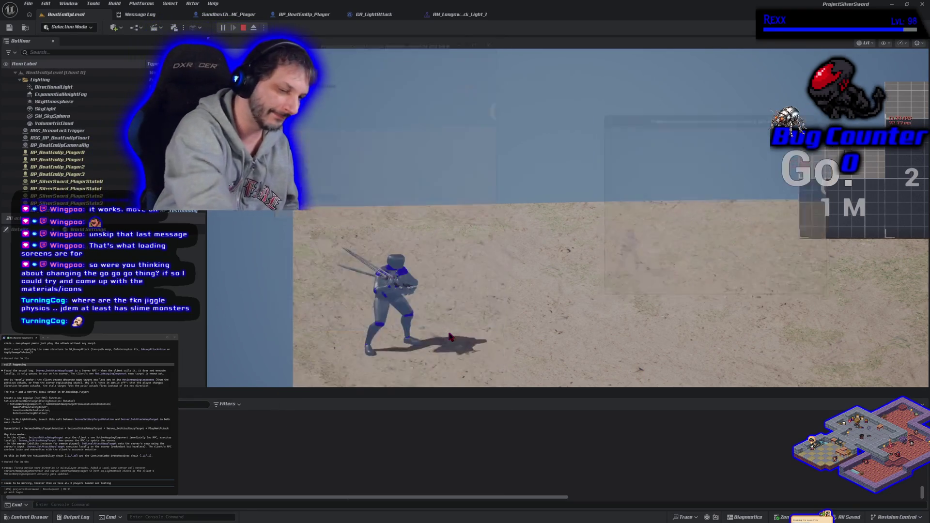
key(Escape)
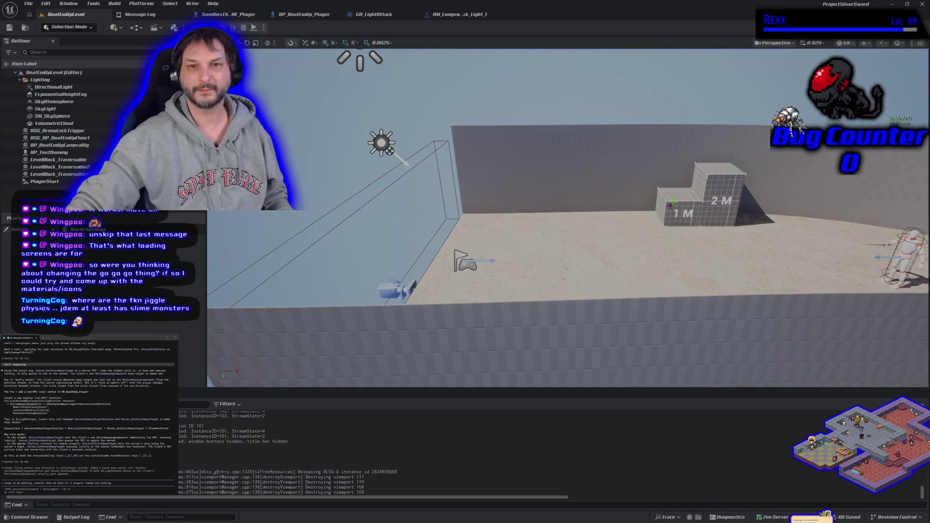
- Drag Number of Players down to 2, run a brief Alt+P play test, and stop it
click(264, 27)
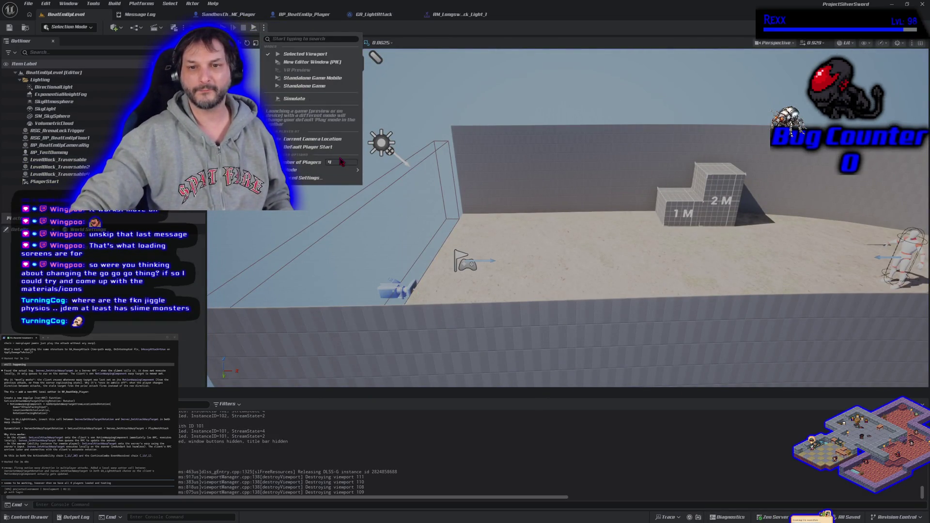
drag(342, 162, 329, 161)
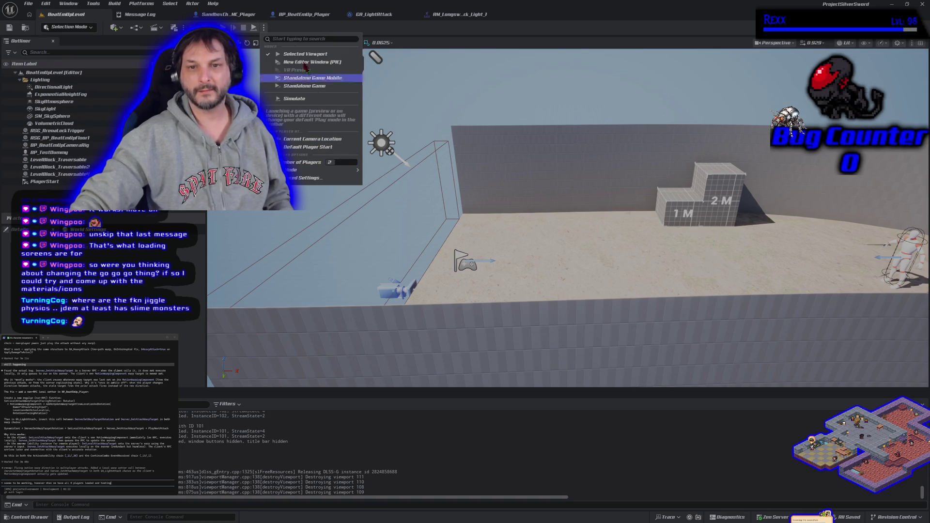
key(Escape)
key(alt+p)
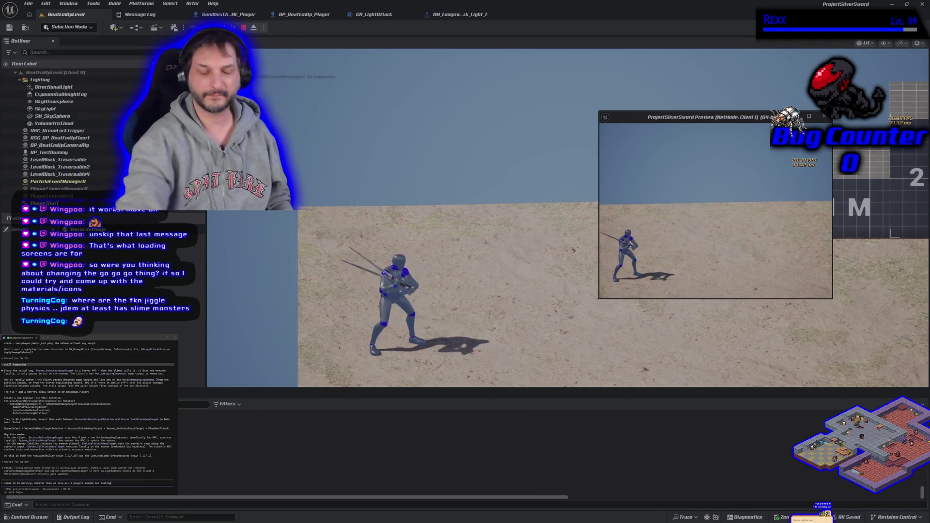
key(Escape)
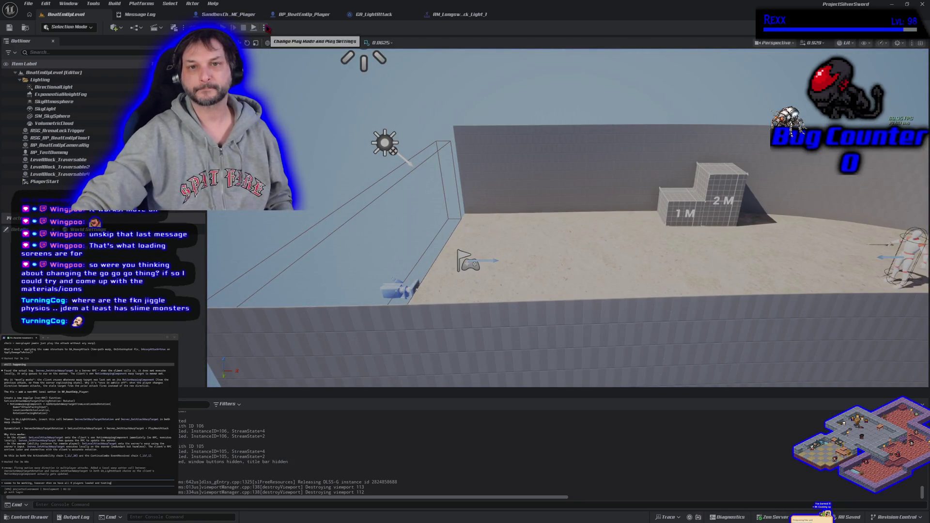
click(263, 28)
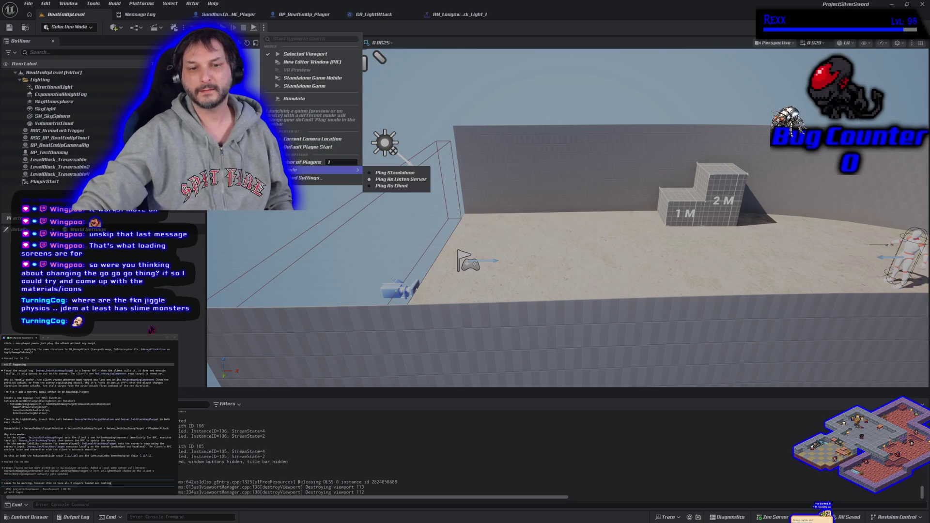
mouse_move(339, 170)
click(383, 186)
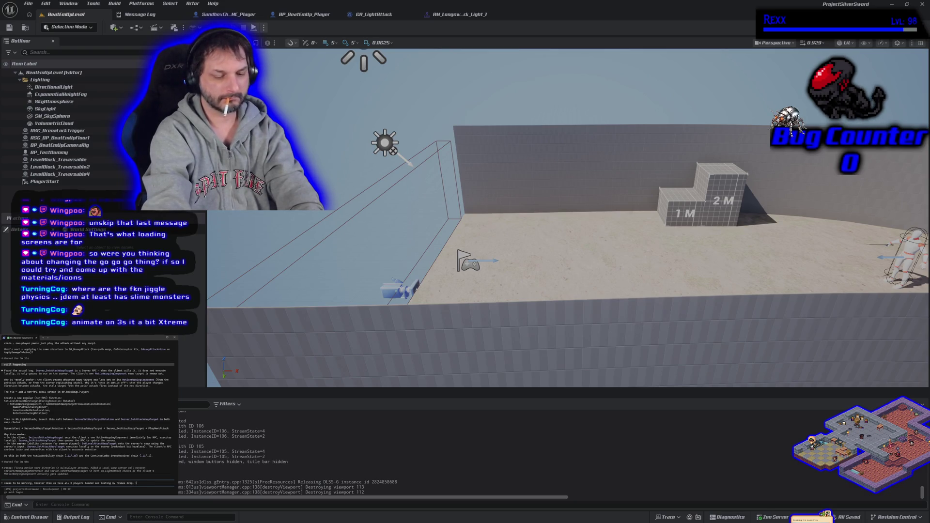
text(rmal unre)
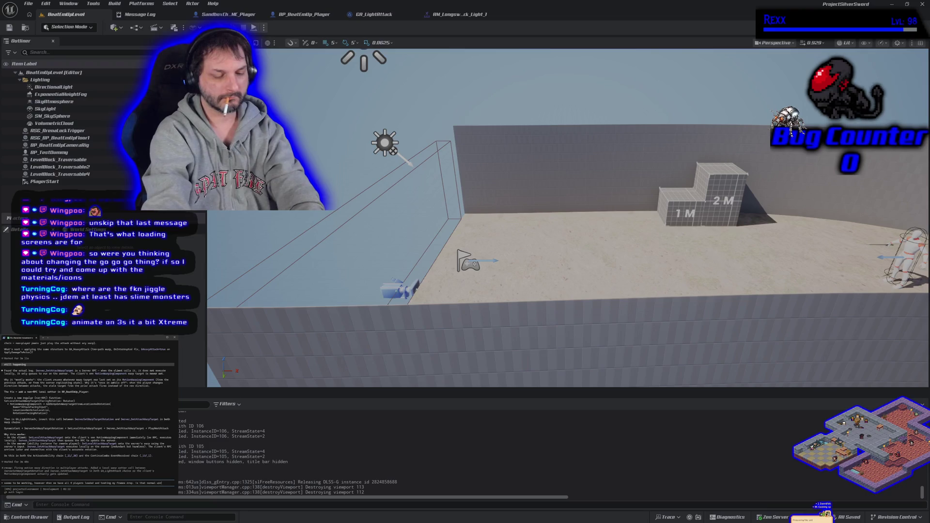
text(ha)
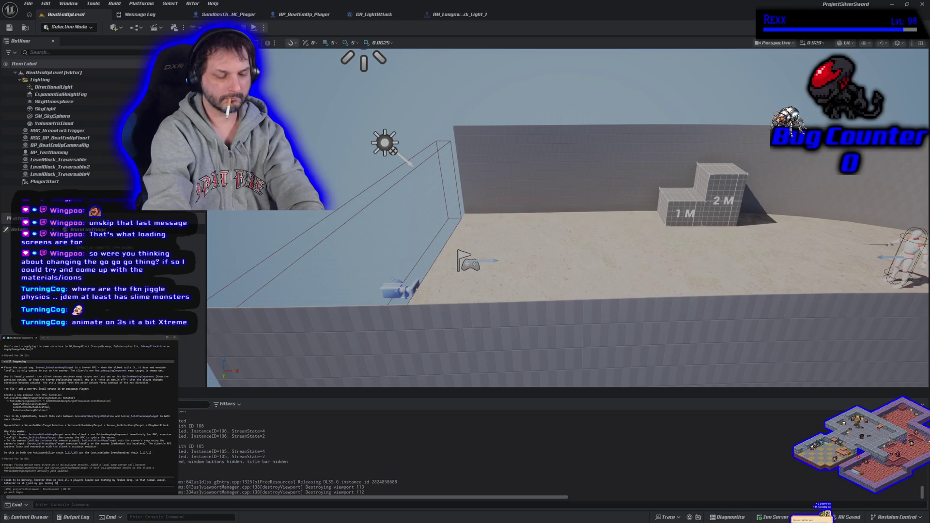
- Send the AI assistant the question about whether losing frames is normal, then start Play
text(to running more instances)
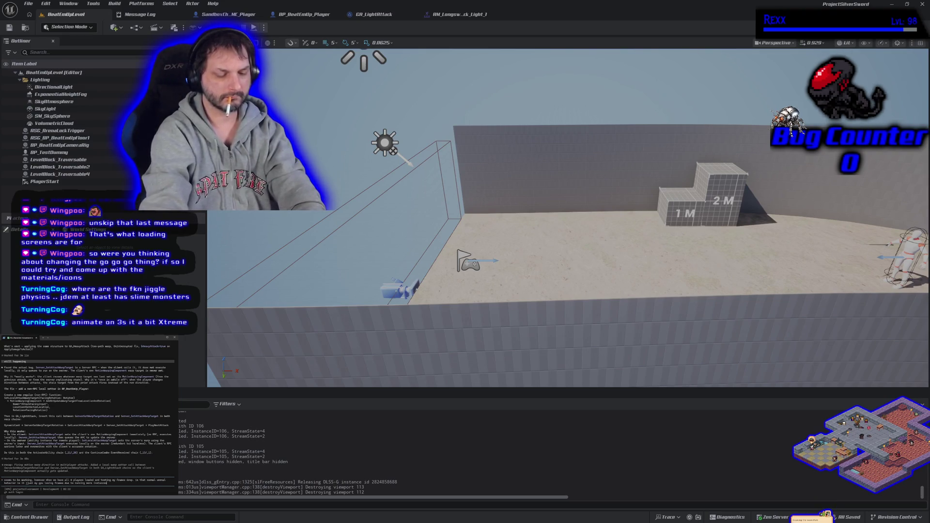
key(Return)
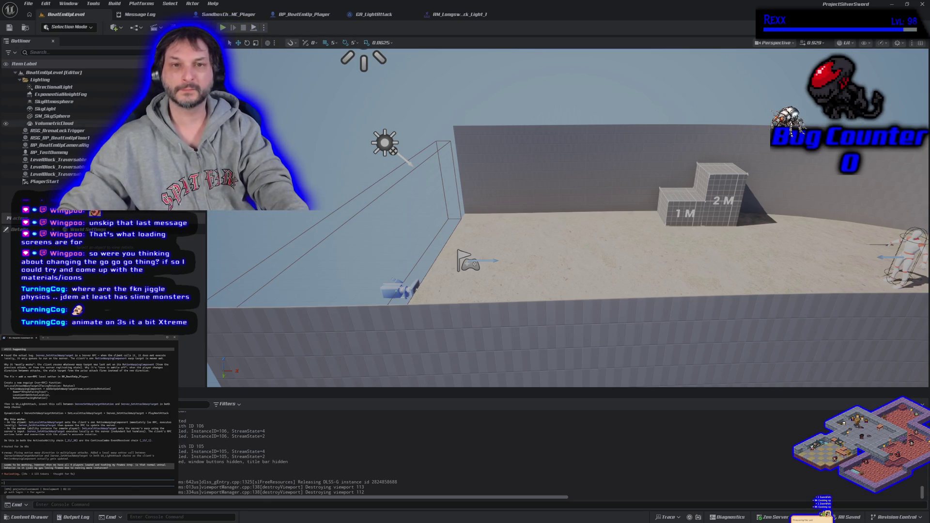
click(222, 28)
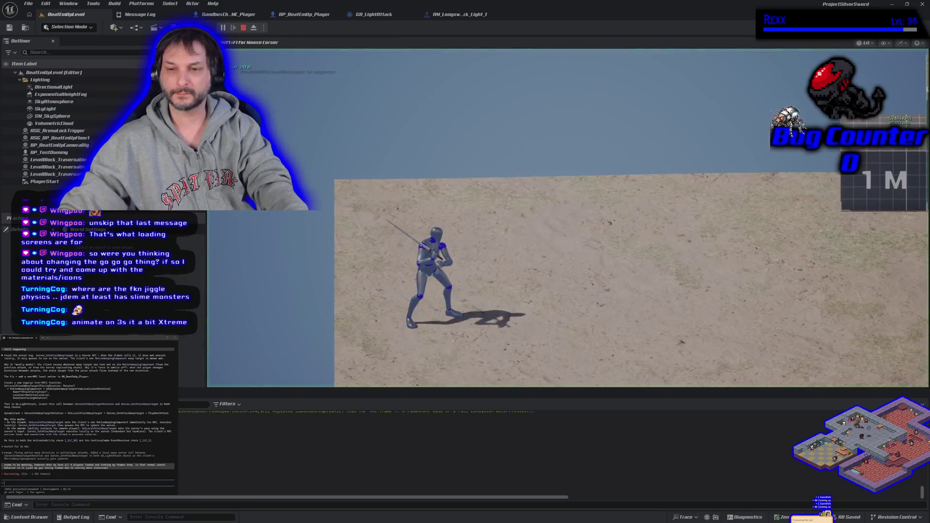
- Run the swordsman to the enemy dummy and attack, then stop the play session
key(a)
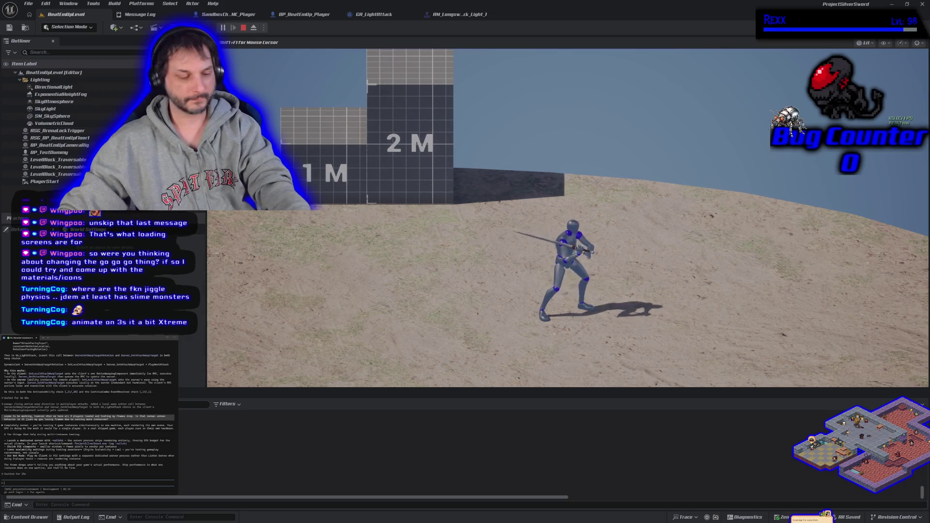
key(Escape)
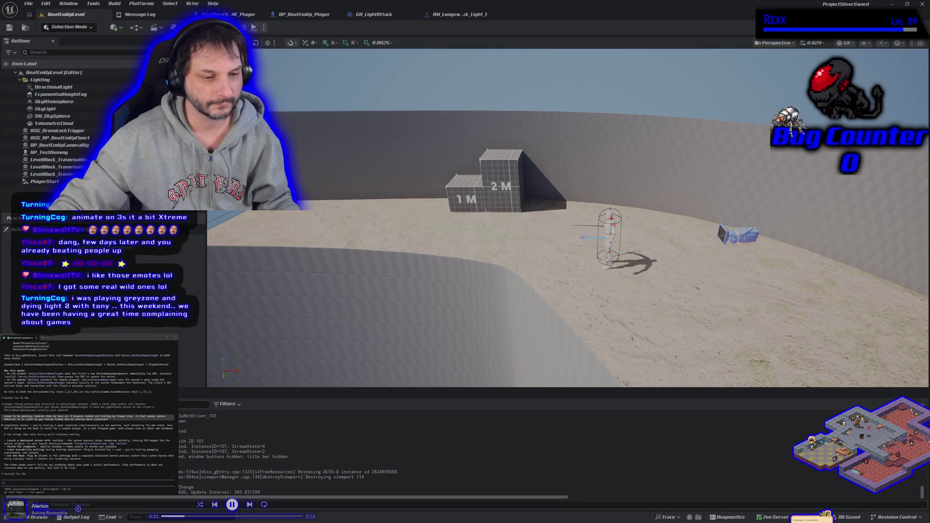
mouse_move(566, 218)
mouse_down()
mouse_move(518, 204)
mouse_move(416, 288)
mouse_up()
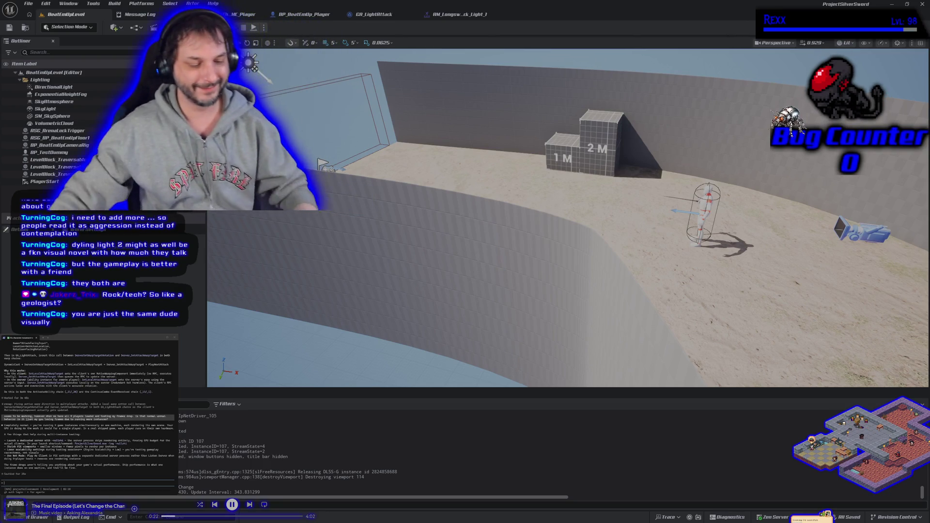
mouse_move(321, 245)
mouse_down()
mouse_move(343, 232)
mouse_move(339, 266)
mouse_move(339, 243)
mouse_move(361, 261)
mouse_move(356, 239)
mouse_move(346, 257)
mouse_move(339, 252)
mouse_move(342, 262)
mouse_move(349, 247)
mouse_move(346, 271)
mouse_move(339, 251)
mouse_move(282, 220)
mouse_up()
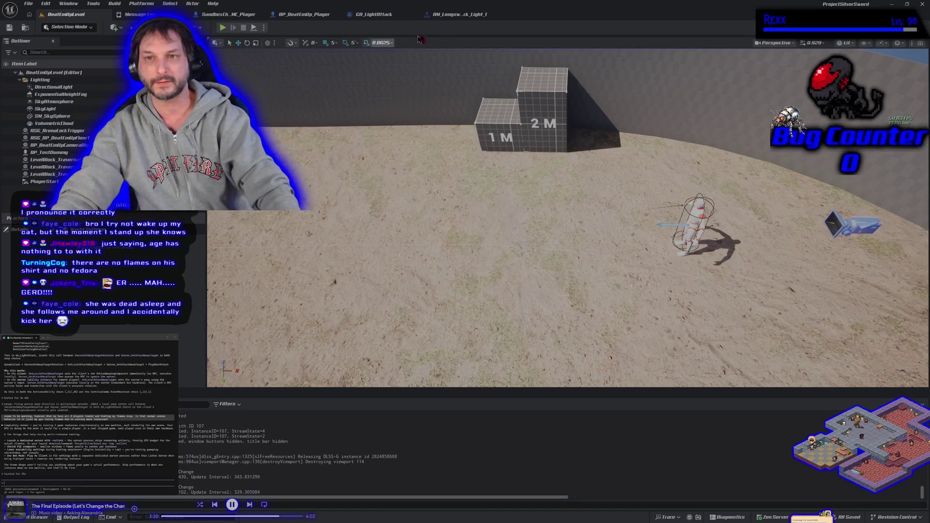
click(458, 14)
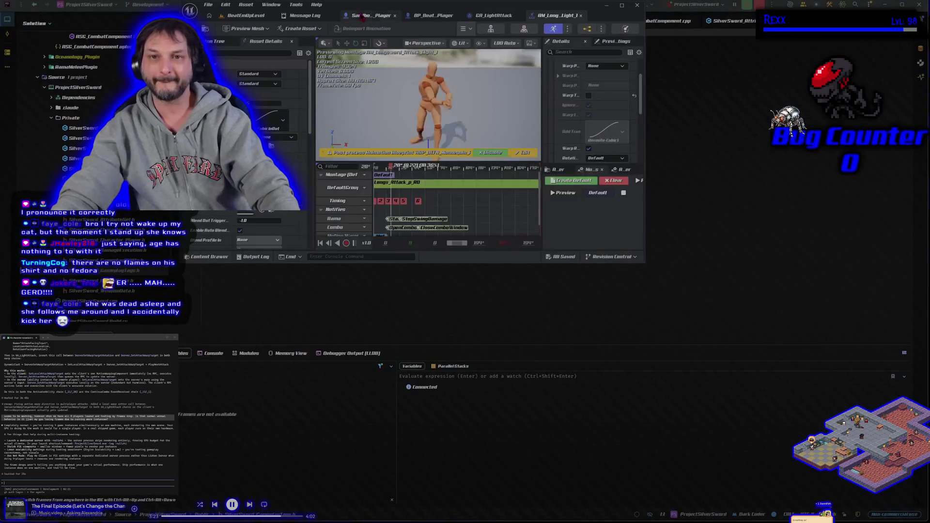
- Briefly check the IDE behind the editor, then review the GA_LightAttack ability graph
double_click(362, 6)
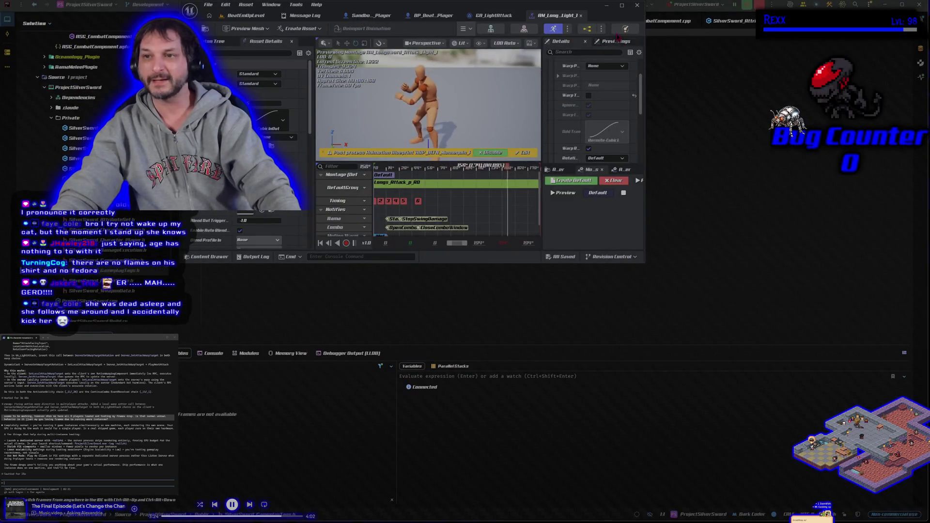
double_click(422, 5)
click(373, 14)
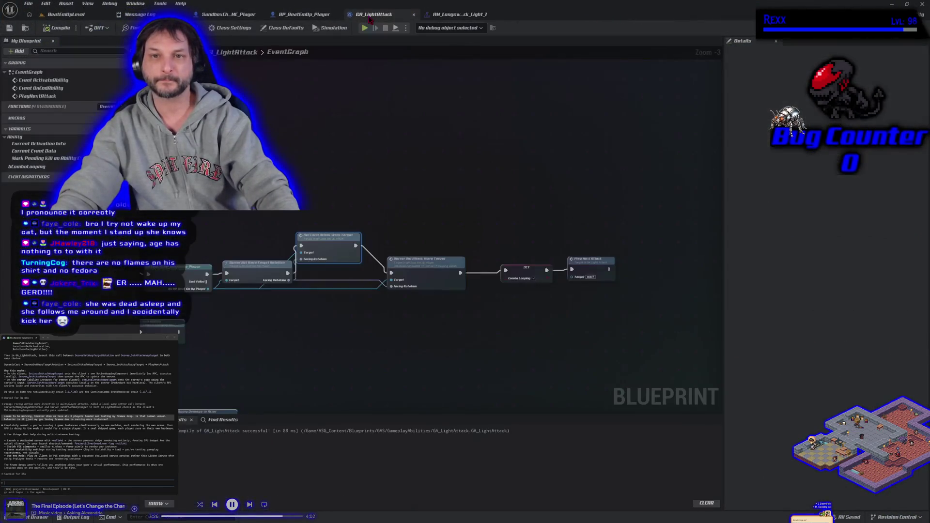
- Run a quick solo sword-swing play test in BeatEmUpLevel, stop it, and show the play-mode options
click(74, 15)
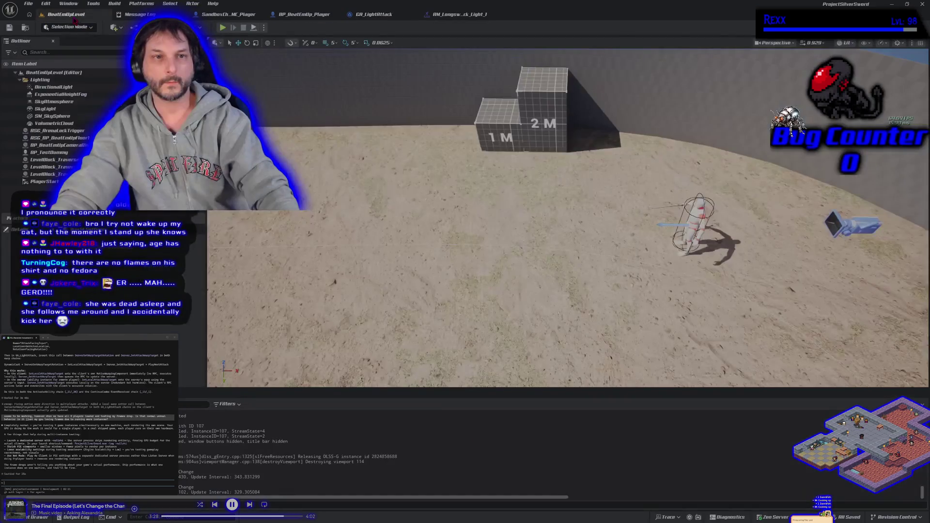
click(223, 28)
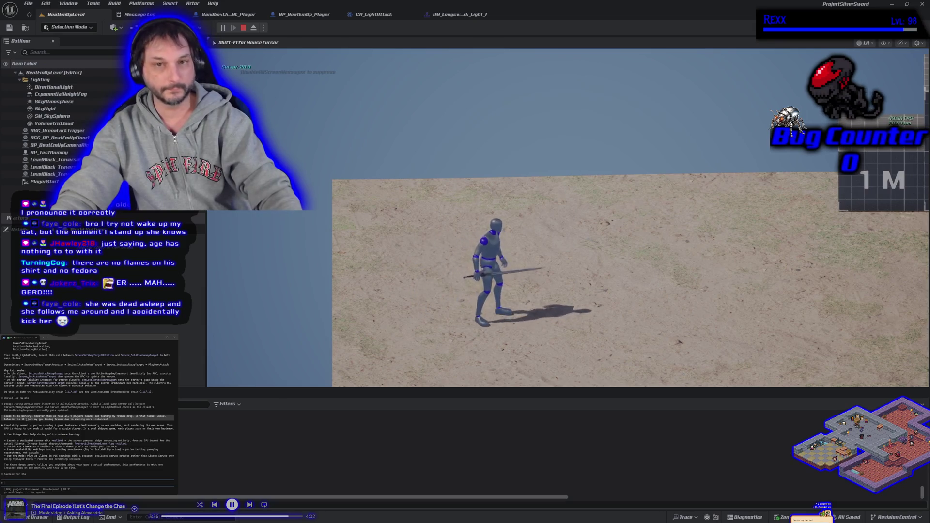
key(Escape)
click(264, 27)
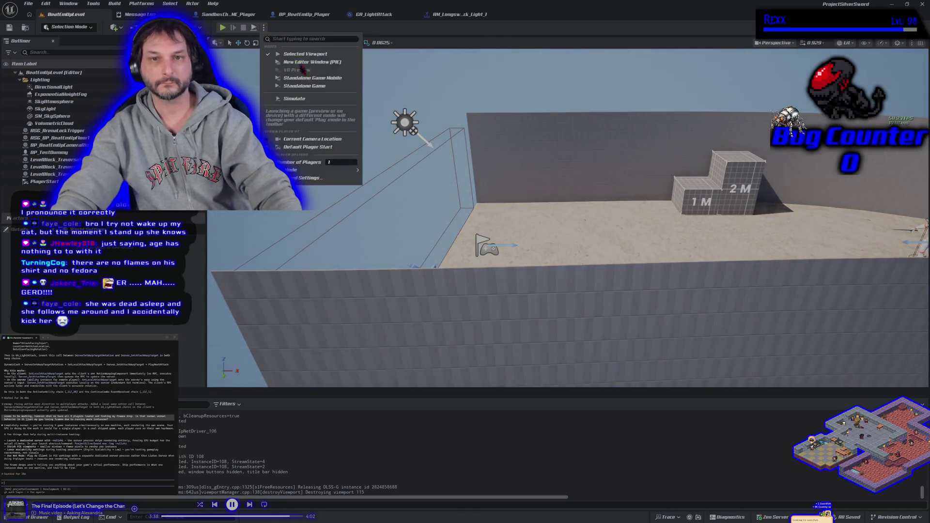
- Play the level with a separate Client 1 window mirroring the sword attacks, then stop the session
click(222, 28)
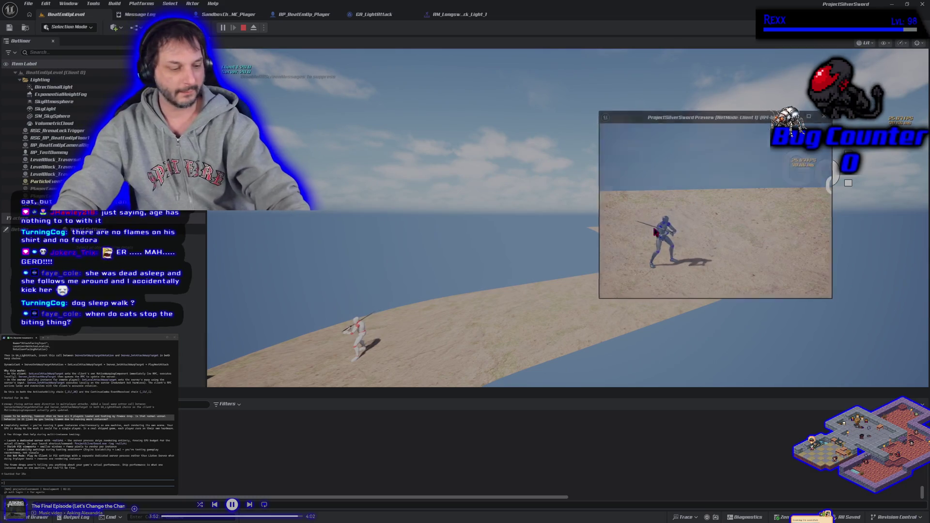
key(Escape)
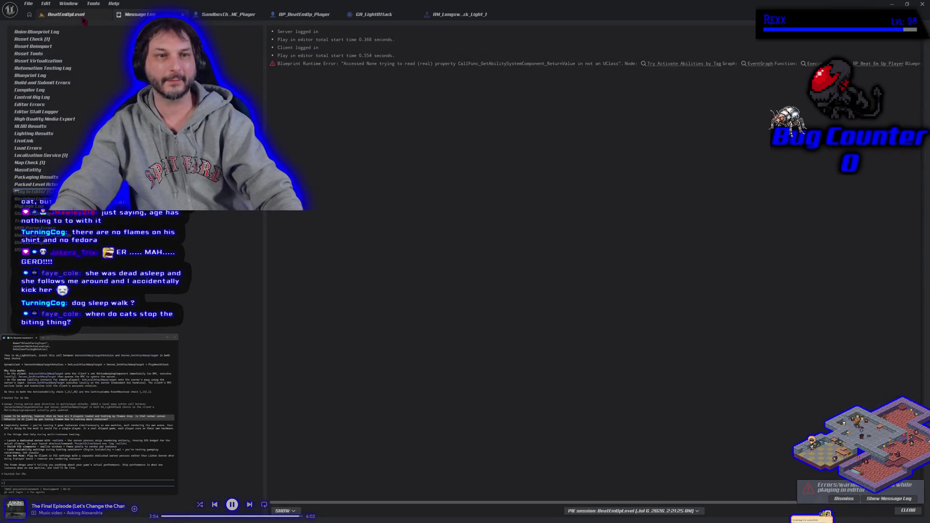
- Leave the Message Log's Accessed None error and go back to the BeatEmUpLevel viewport
click(85, 19)
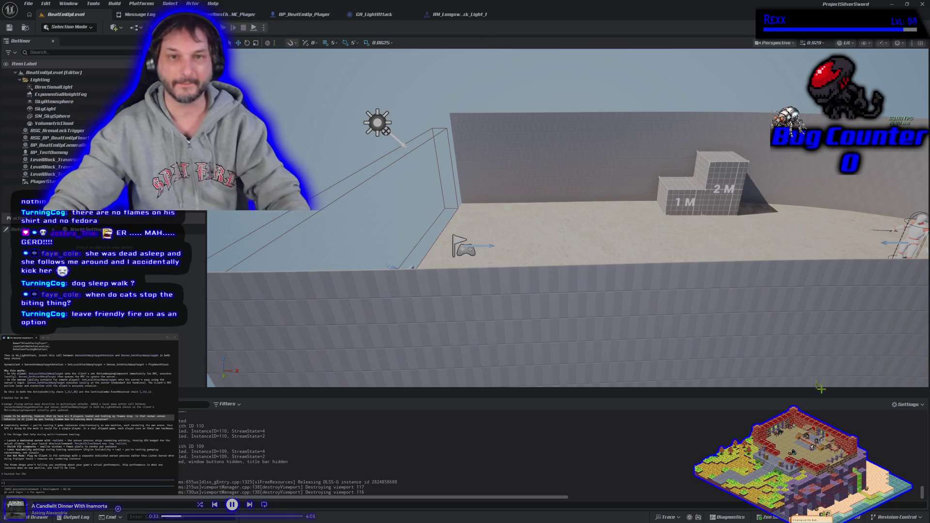
click(221, 29)
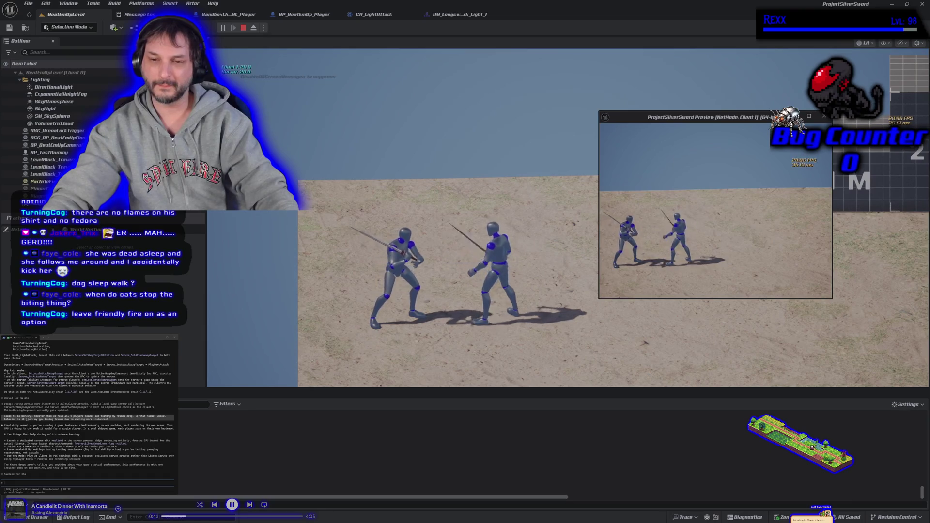
click(699, 267)
click(699, 267)
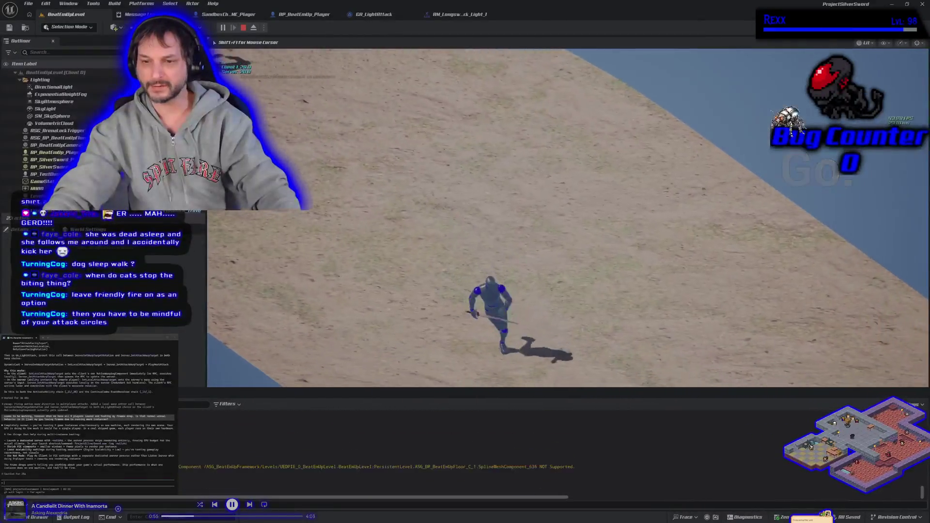
key(Escape)
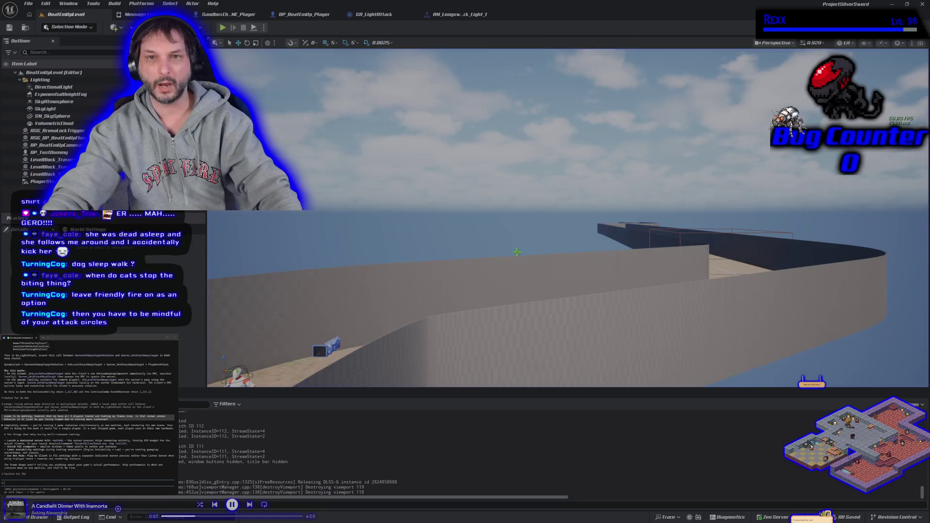
click(220, 28)
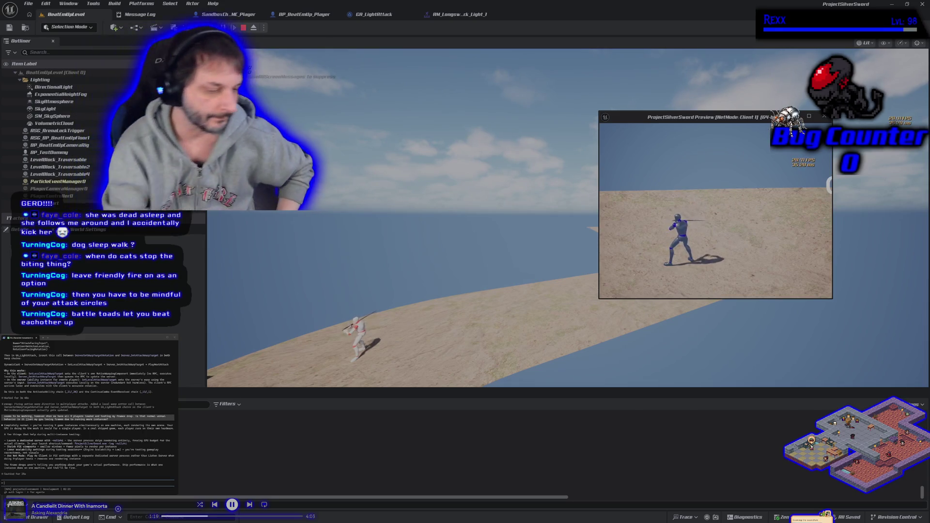
key(Escape)
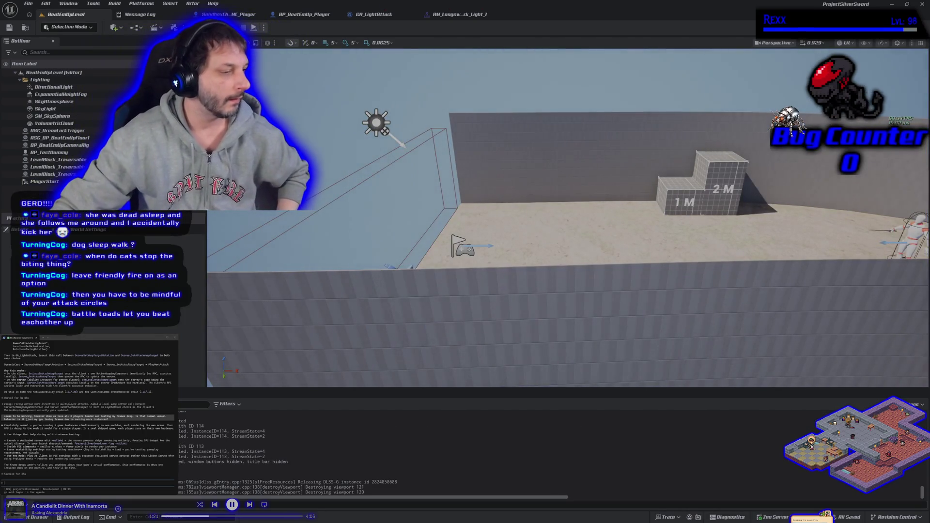
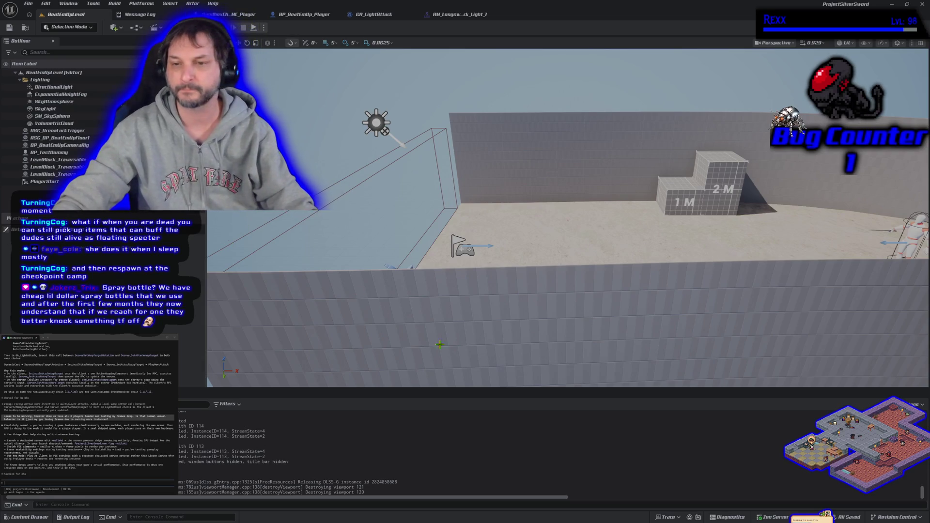
- Start a play session, then move Set Local Attack Warp Target lower in GA_LightAttack and save
key(alt+p)
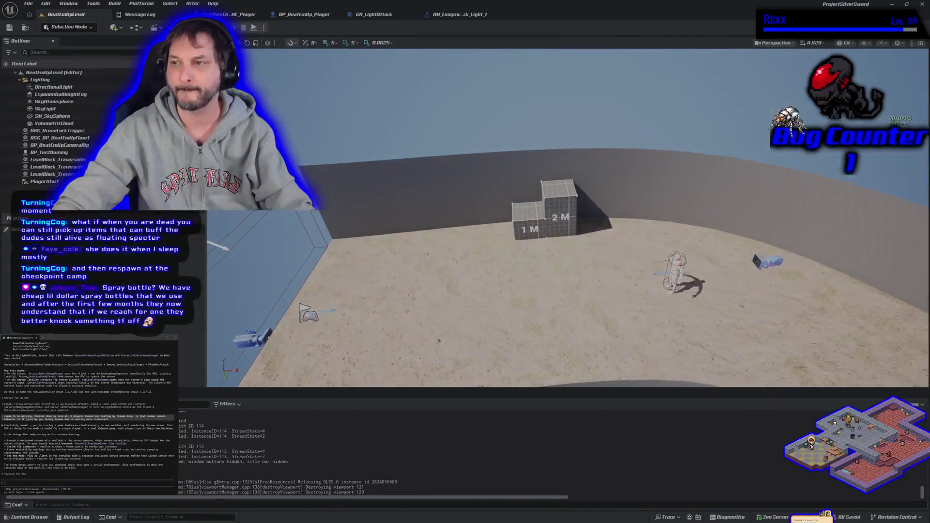
click(373, 14)
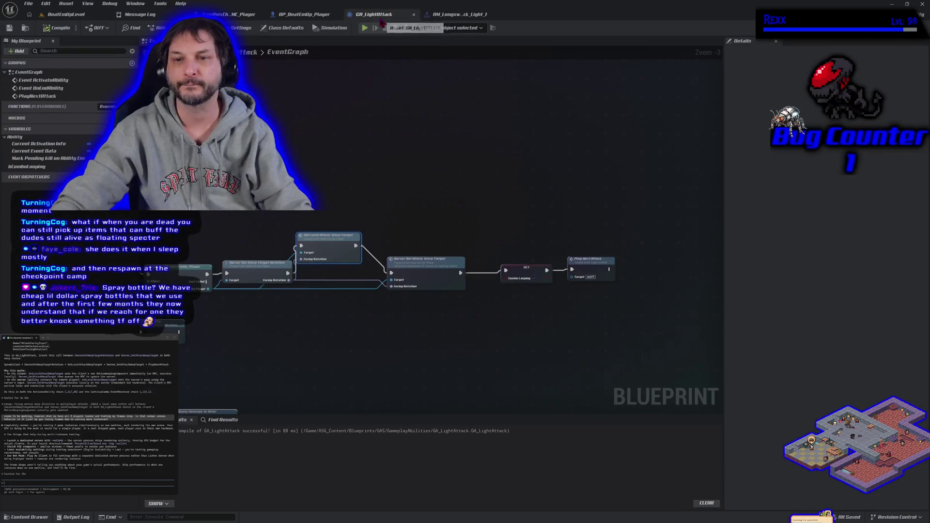
drag(322, 240, 331, 256)
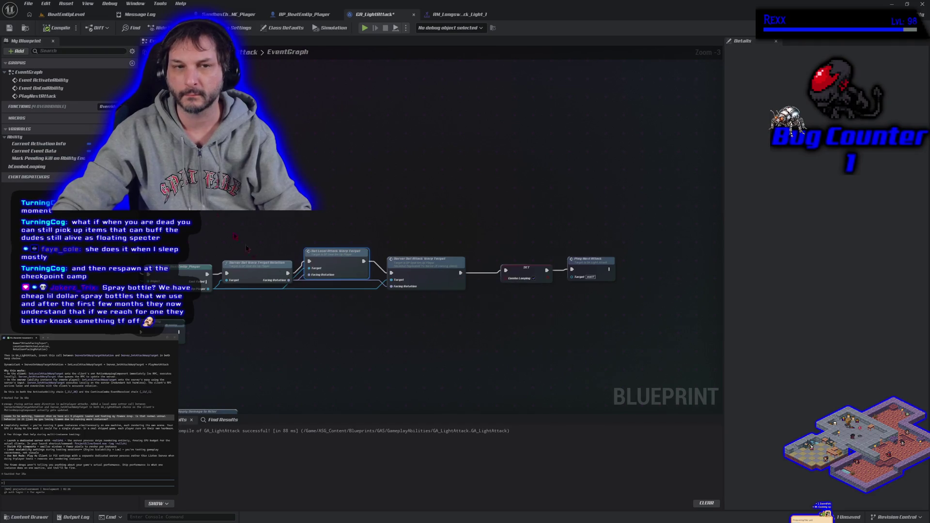
click(57, 28)
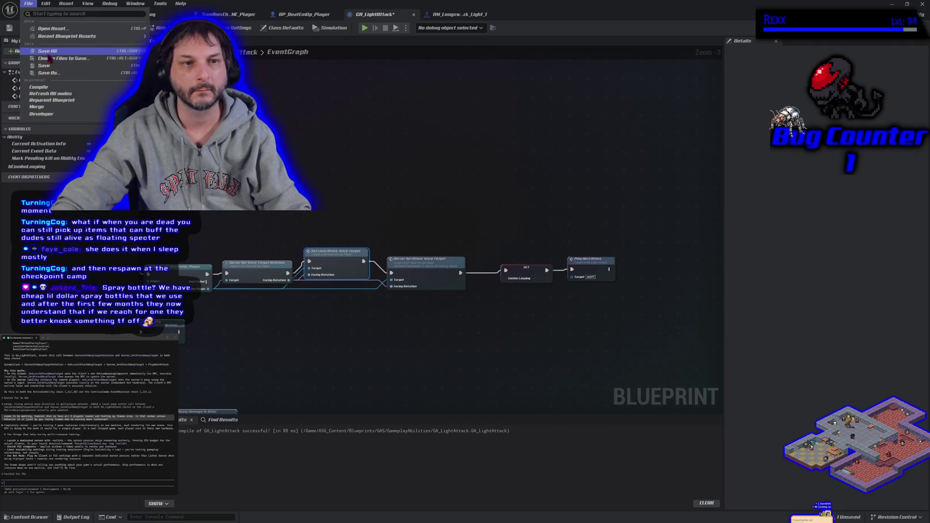
- Bring the ActivateAbility chain into view, then switch to the BP_BeatEmUp_Player blueprint
double_click(66, 80)
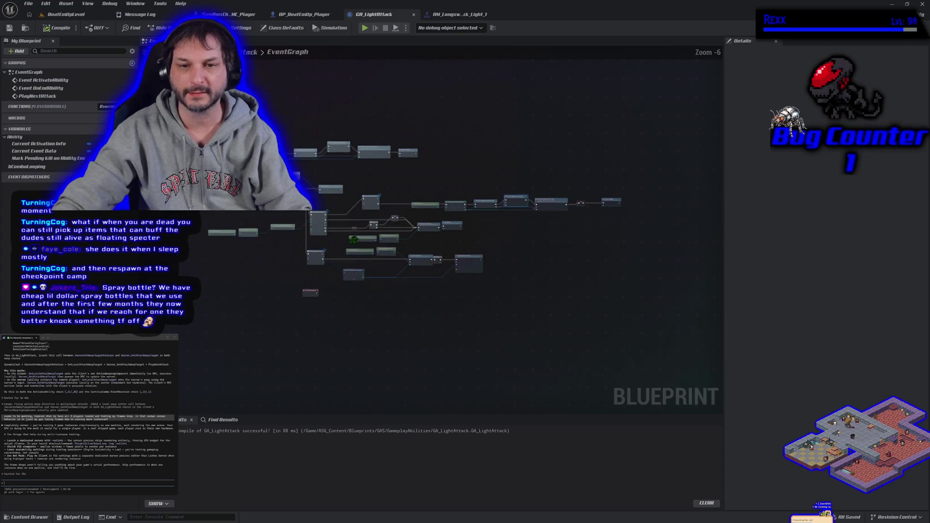
scroll(356, 255, down, 1)
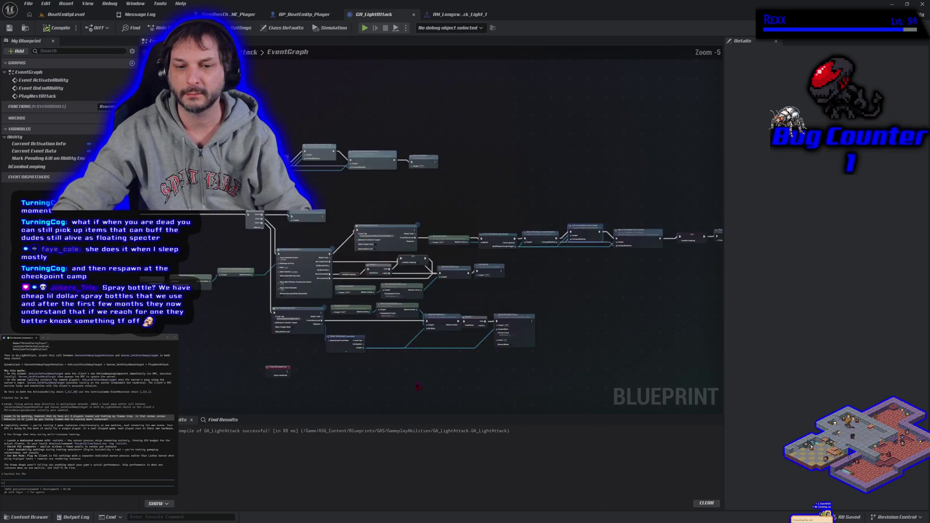
click(304, 14)
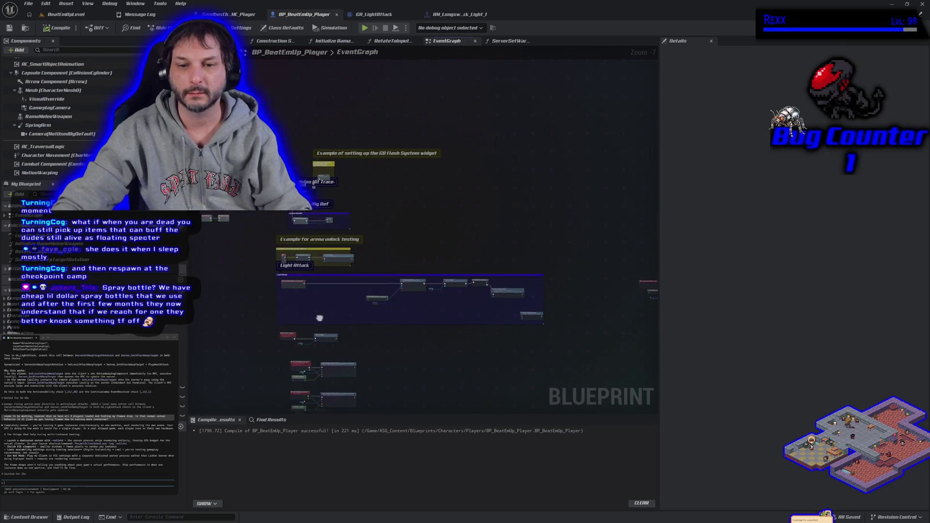
- Shift the node chain left inside its comment and delete the node at the comment's right edge
scroll(392, 244, up, 2)
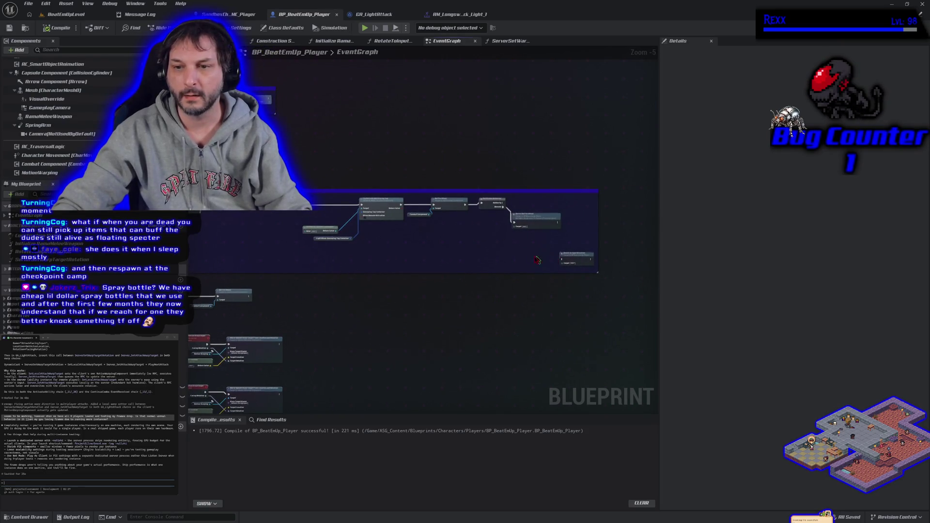
click(379, 202)
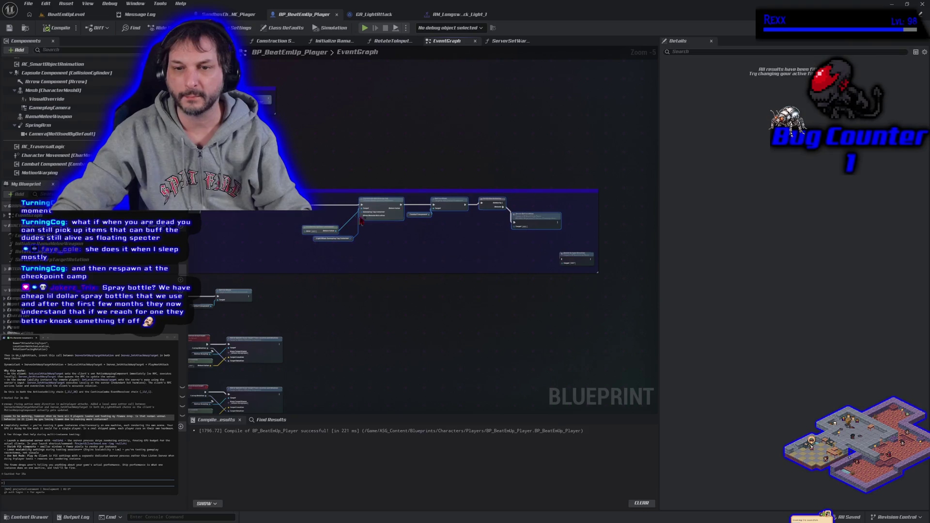
mouse_move(380, 203)
mouse_down()
mouse_move(261, 202)
mouse_move(310, 233)
mouse_move(358, 232)
mouse_move(335, 208)
mouse_up()
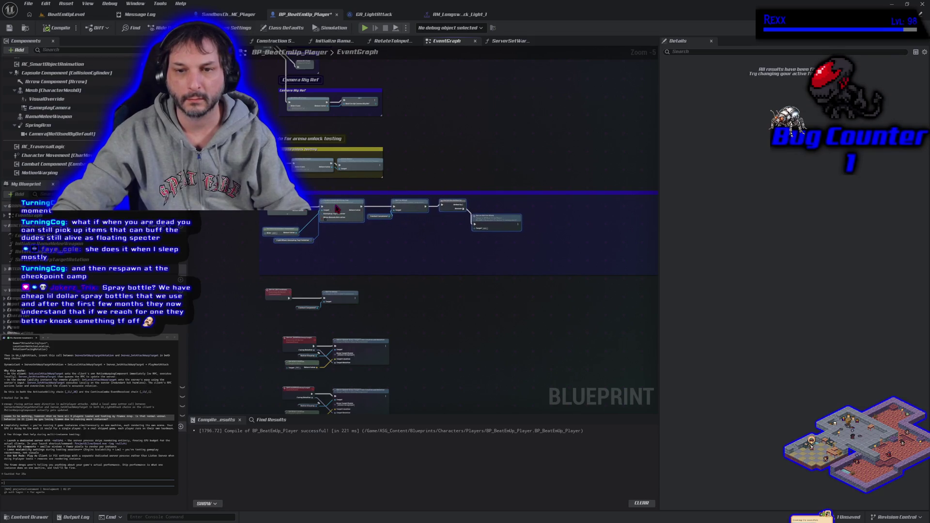
click(490, 258)
drag(498, 221, 368, 253)
click(538, 258)
key(Delete)
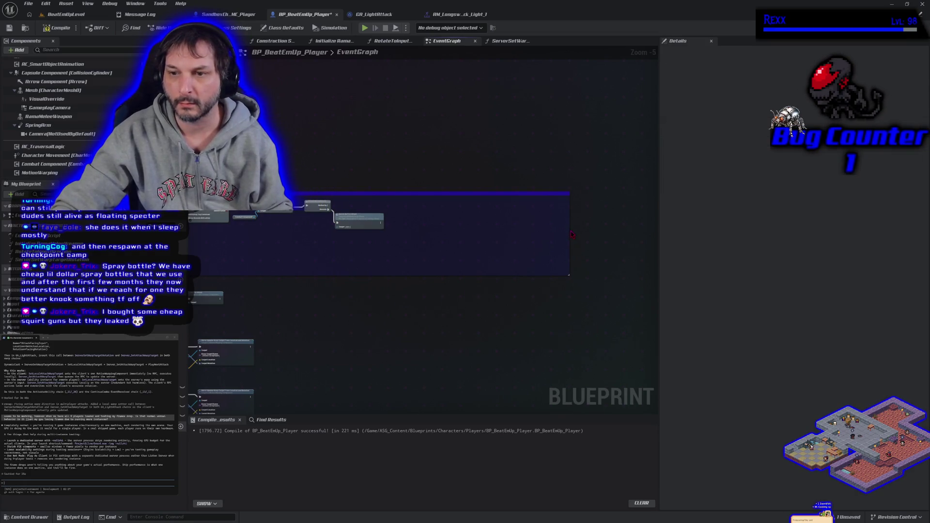
- Shrink the comment box to fit its nodes and bring the Light Attack chain into view
drag(568, 230, 440, 229)
drag(274, 284, 438, 258)
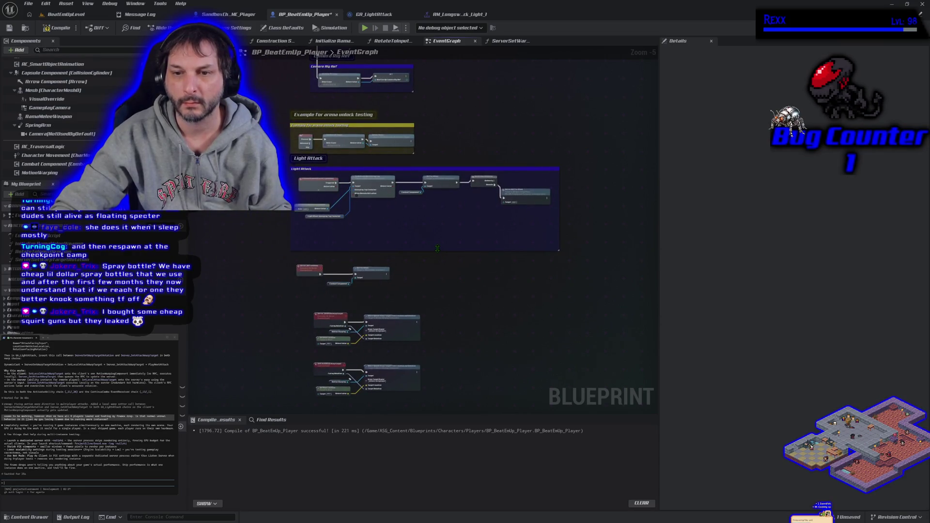
drag(436, 229, 461, 165)
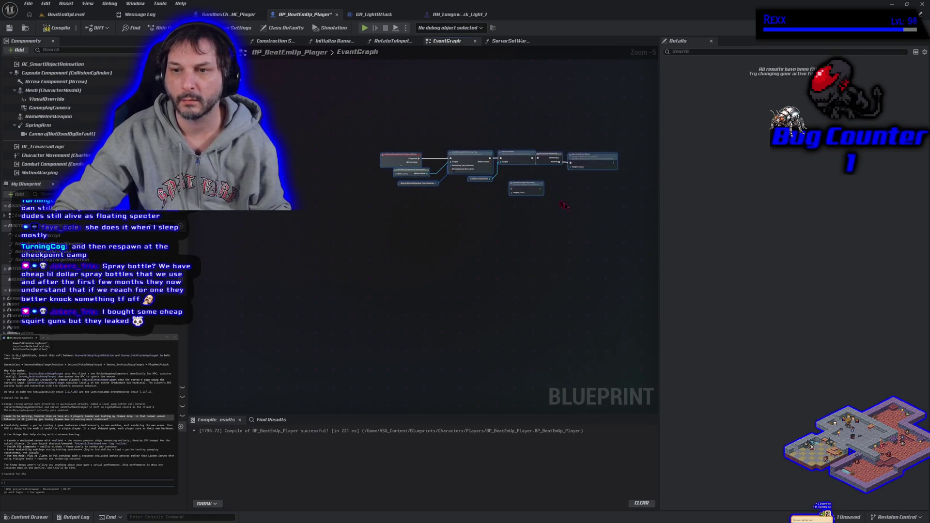
mouse_move(435, 237)
mouse_down()
mouse_move(363, 261)
mouse_move(233, 268)
mouse_move(375, 292)
mouse_move(380, 266)
mouse_move(414, 257)
mouse_move(356, 234)
mouse_move(298, 243)
mouse_move(452, 160)
mouse_up()
- Reposition node groups, pushing the lower ones down and placing the right-edge group under Light Attack
mouse_move(316, 229)
mouse_down()
mouse_move(417, 263)
mouse_move(406, 260)
mouse_up()
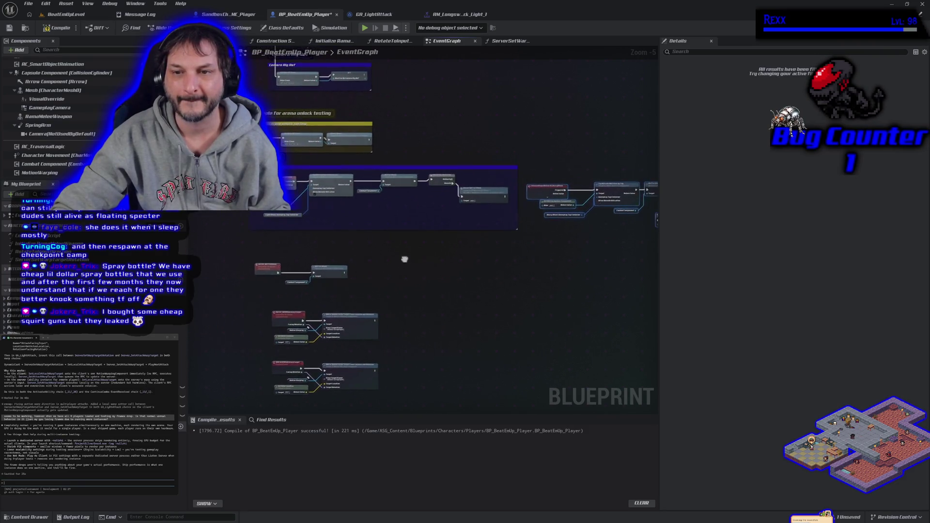
scroll(466, 241, up, 2)
mouse_move(466, 241)
mouse_down()
mouse_move(435, 232)
mouse_move(407, 192)
mouse_up()
scroll(408, 193, down, 2)
drag(240, 242, 417, 375)
drag(514, 334, 514, 402)
mouse_move(552, 136)
mouse_down()
mouse_move(391, 124)
mouse_move(571, 228)
mouse_up()
mouse_move(587, 187)
mouse_down()
mouse_move(498, 234)
mouse_move(320, 269)
mouse_move(324, 253)
mouse_up()
- Delete the small stray node, save the blueprint, and select the middle row of nodes
click(461, 288)
key(Delete)
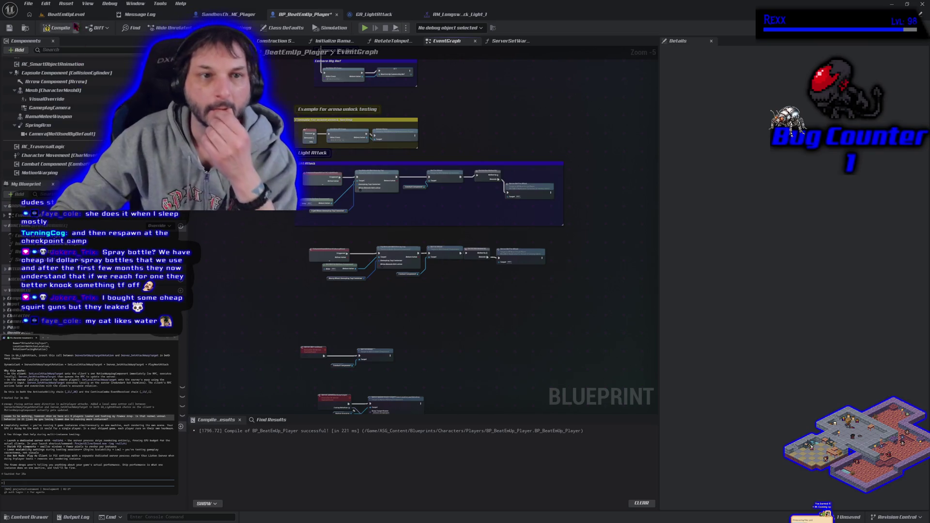
click(10, 29)
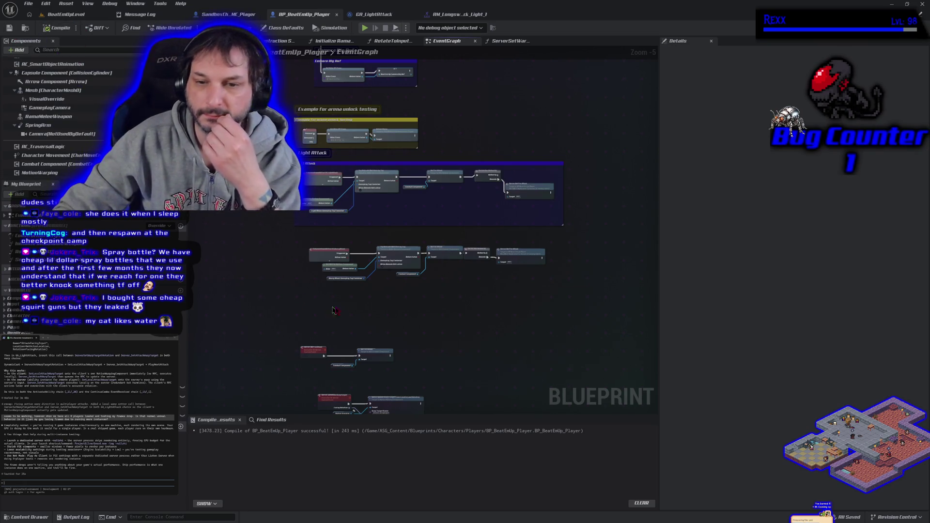
scroll(327, 309, up, 1)
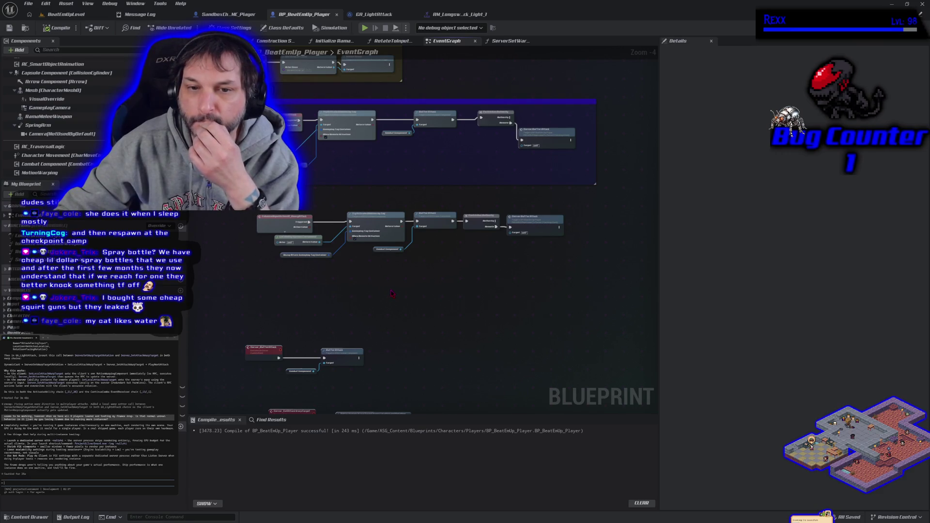
drag(232, 234, 522, 312)
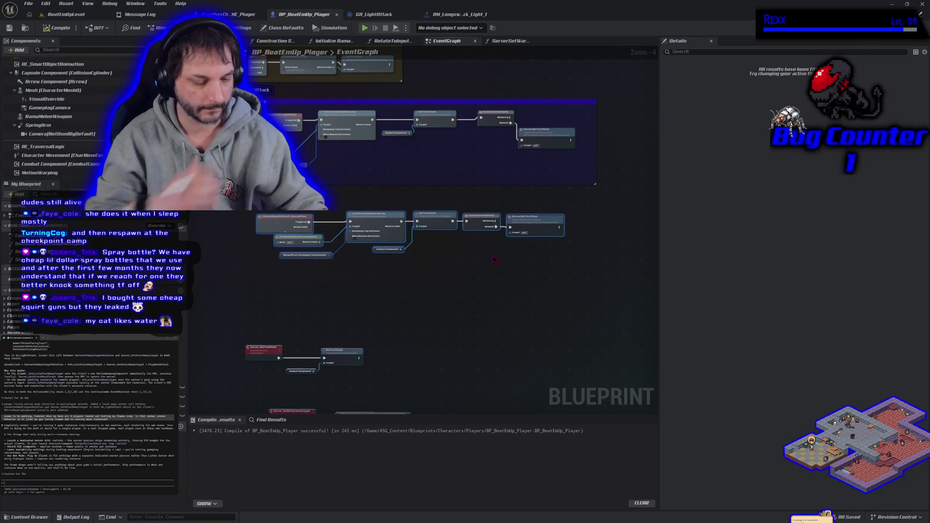
- Wrap the selected nodes in a 'Heavy Attack' comment, set its colour, then compile and save
key(c)
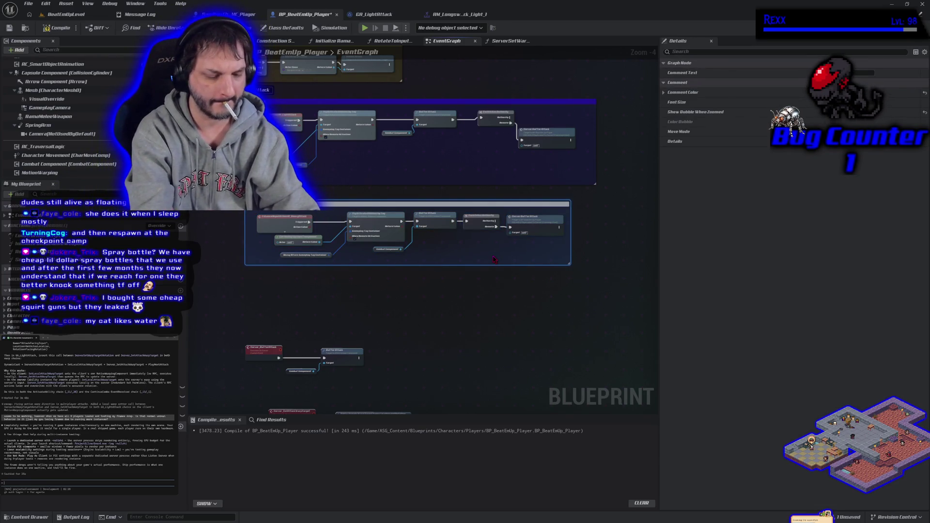
key(Return)
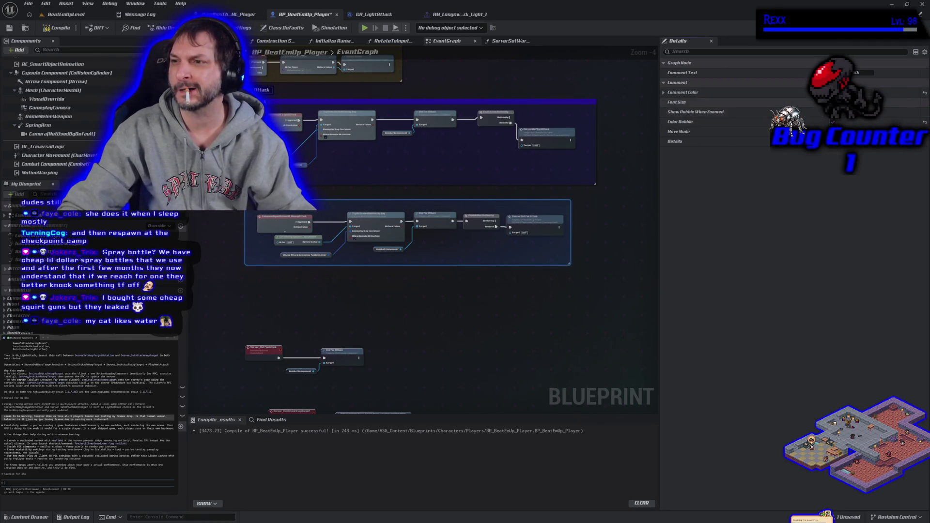
click(823, 93)
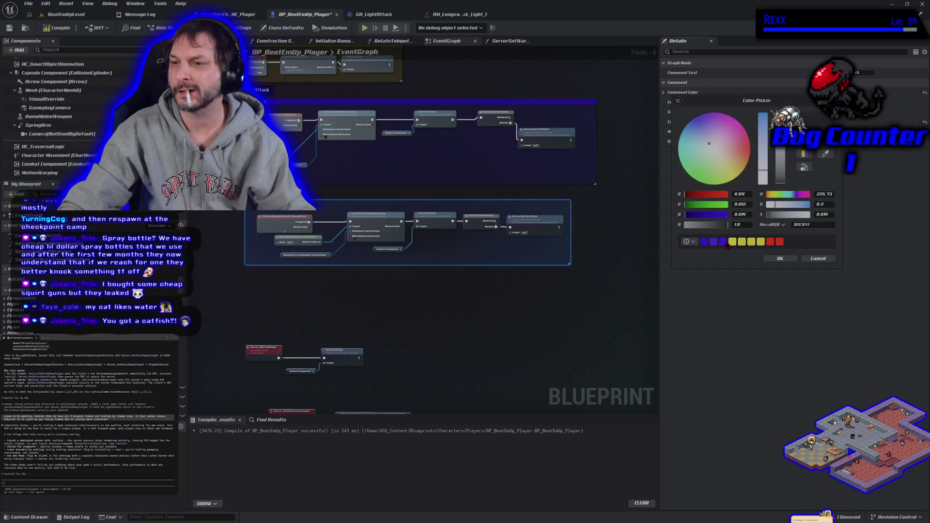
click(779, 258)
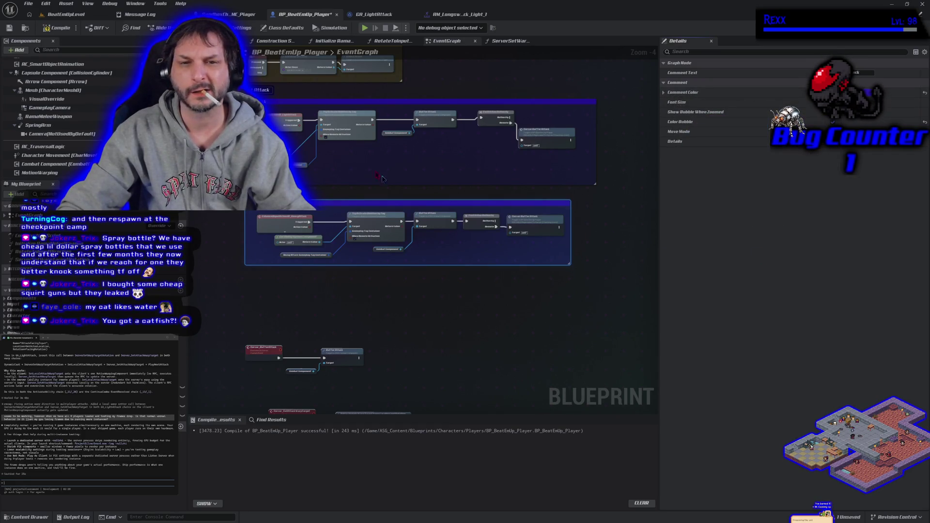
click(48, 27)
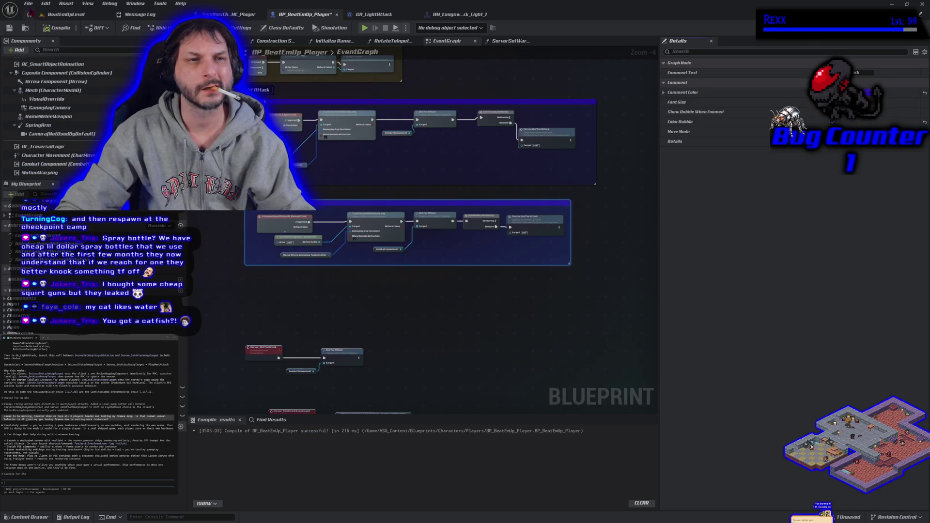
click(29, 3)
click(49, 50)
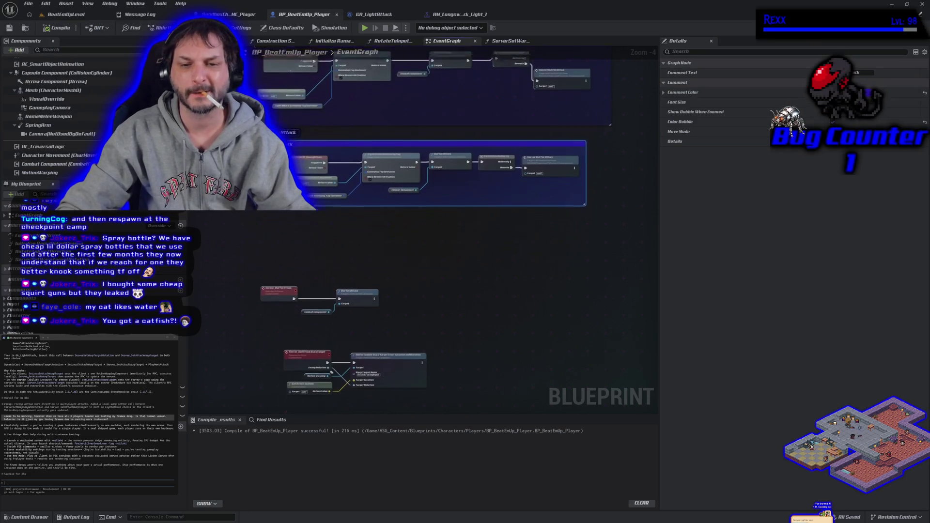
- Move the Heavy Attack nodes up, then select the lower node sets and wrap them in a new comment
click(291, 249)
drag(247, 203, 431, 382)
drag(400, 356, 405, 312)
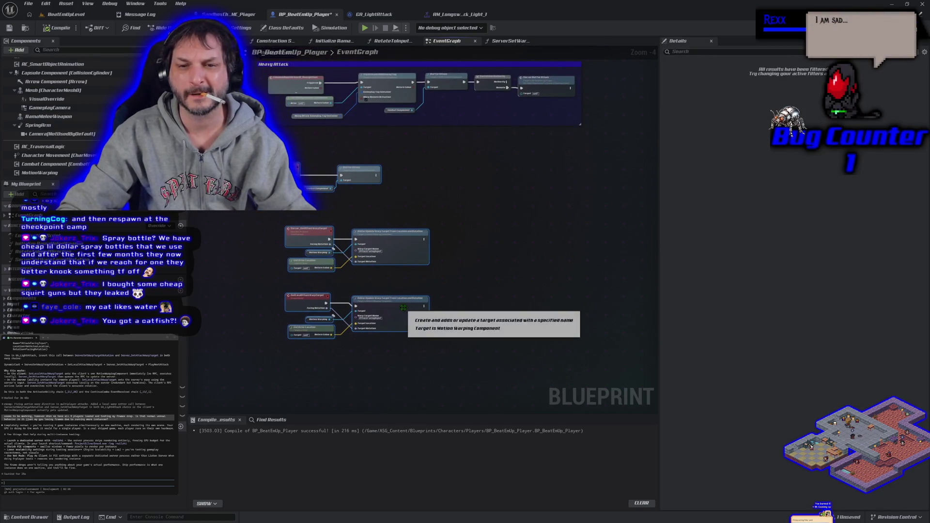
click(476, 286)
scroll(476, 286, up, 2)
scroll(472, 287, down, 2)
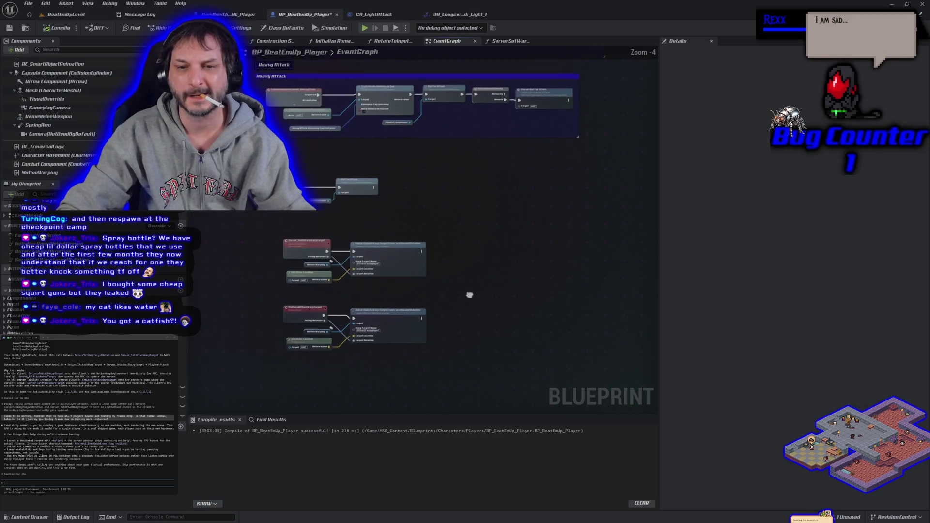
mouse_move(283, 168)
mouse_down()
mouse_move(382, 213)
mouse_move(452, 308)
mouse_up()
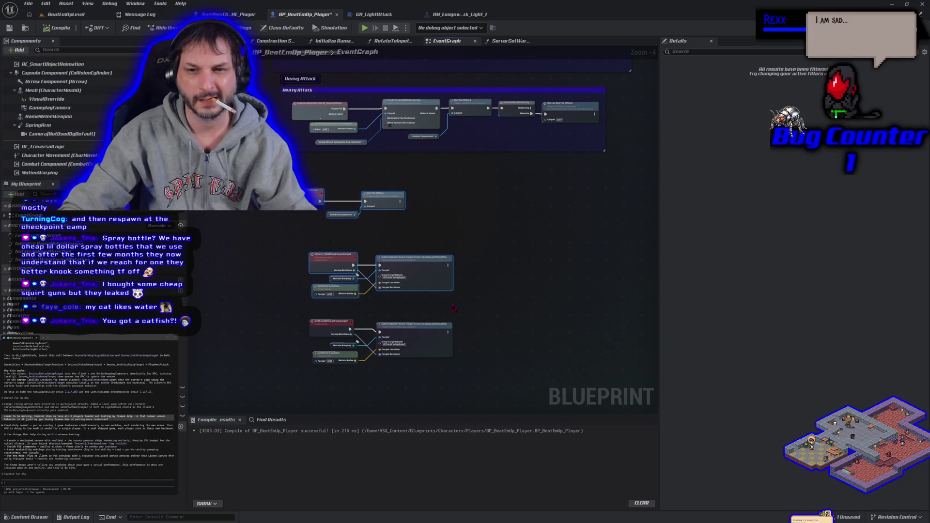
key(c)
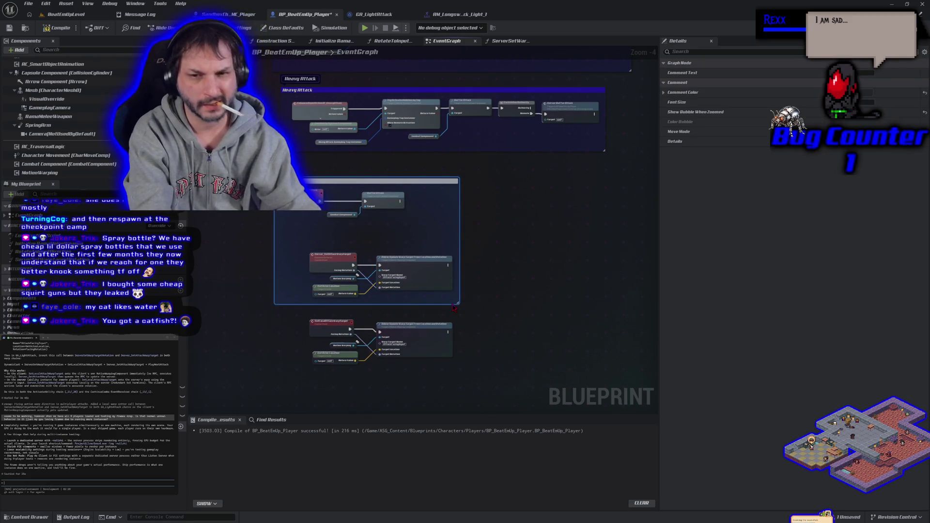
- Title the new comment 'Local Motion Warping', enlarging it and shifting it down-left
key(Return)
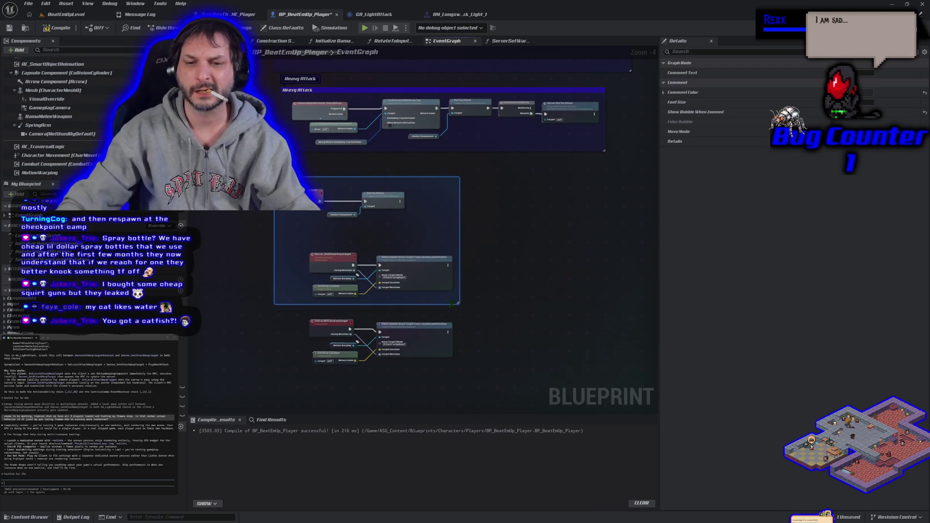
drag(292, 308, 407, 405)
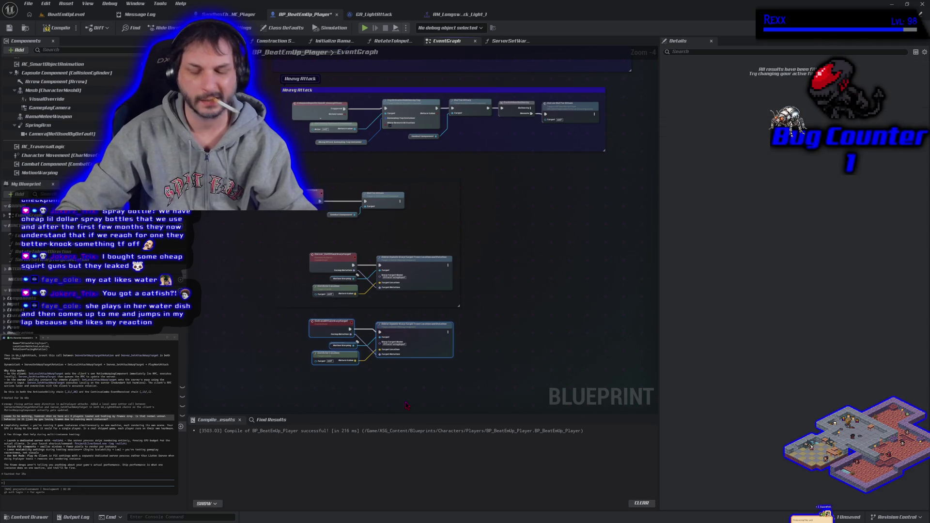
text(cLocal)
key(Return)
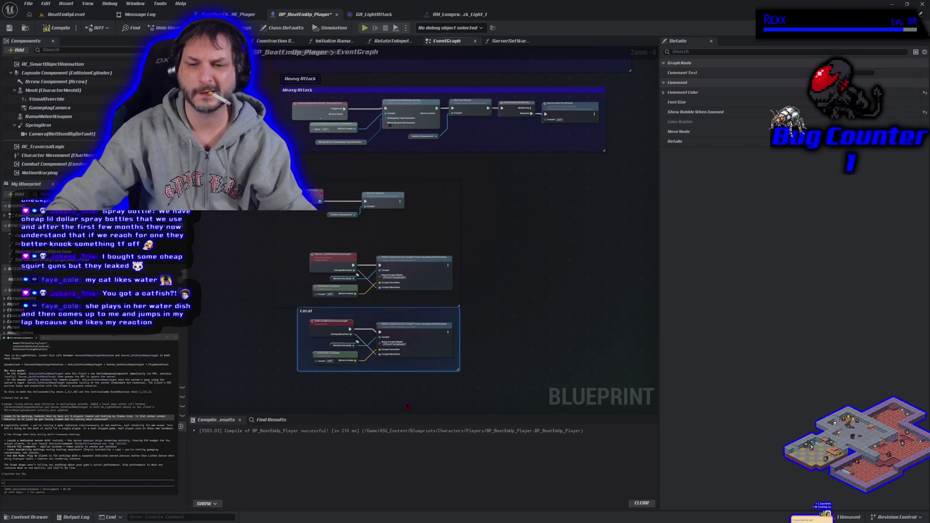
drag(387, 317, 370, 331)
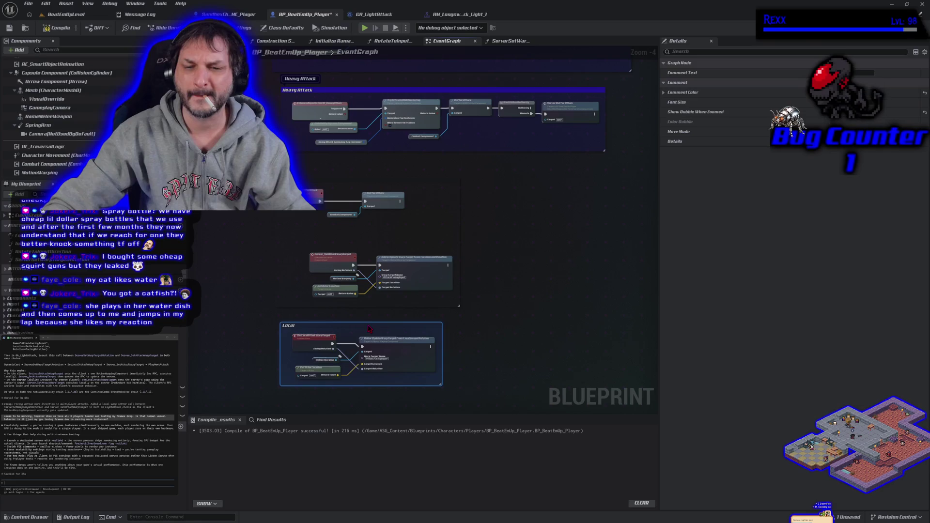
double_click(304, 327)
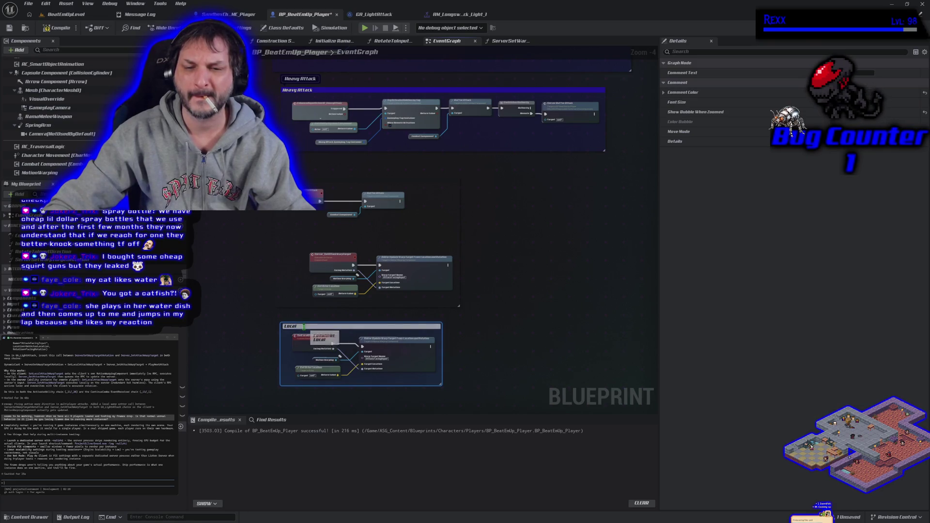
text(Motion Warpin)
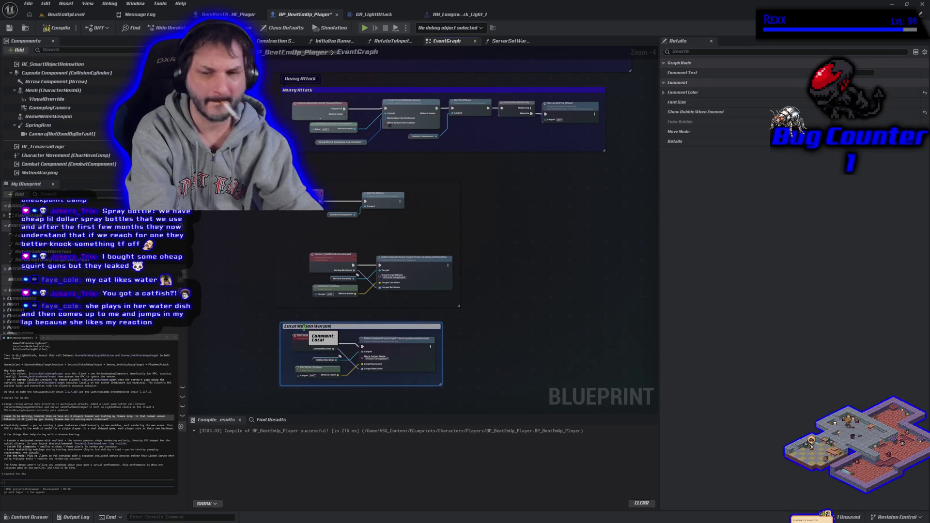
text(g)
key(Return)
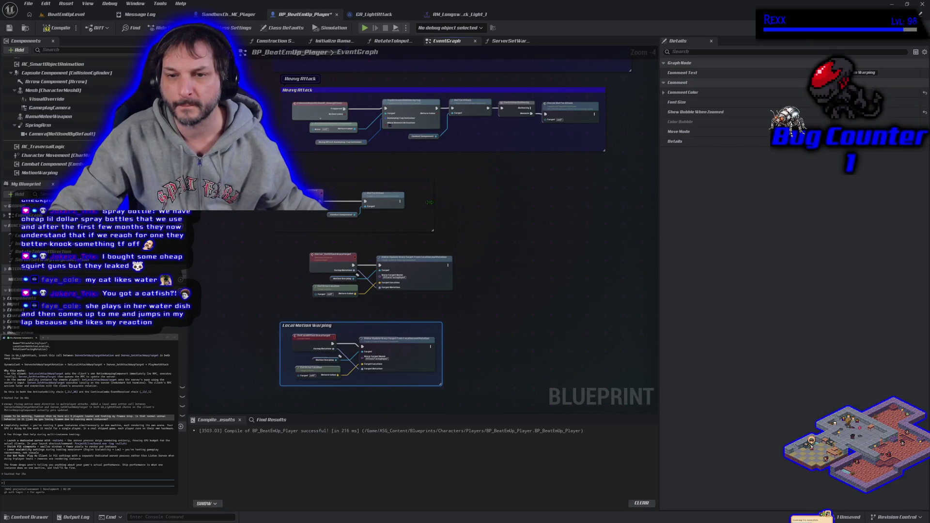
- Enable Show Bubble When Zoomed for the Local Motion Warping comment and give it a new colour
click(787, 111)
click(785, 92)
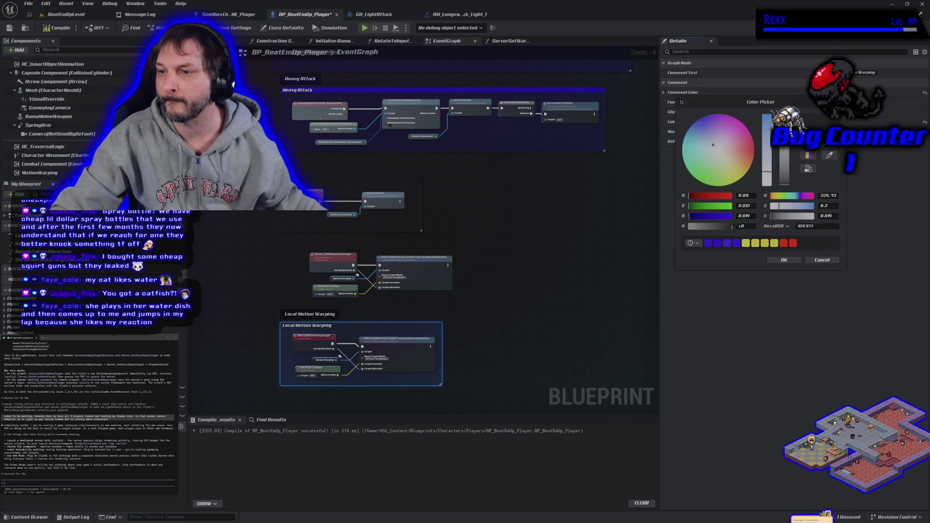
click(735, 244)
click(784, 259)
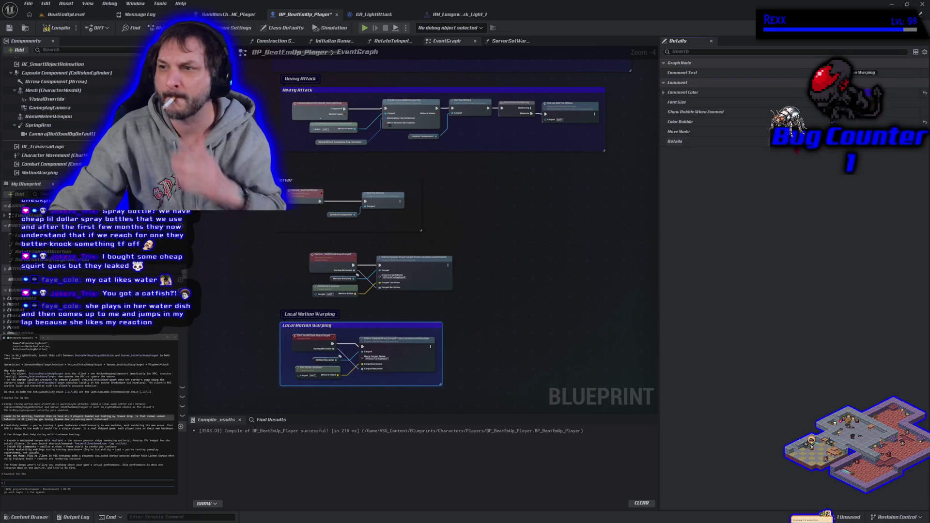
right_click(857, 93)
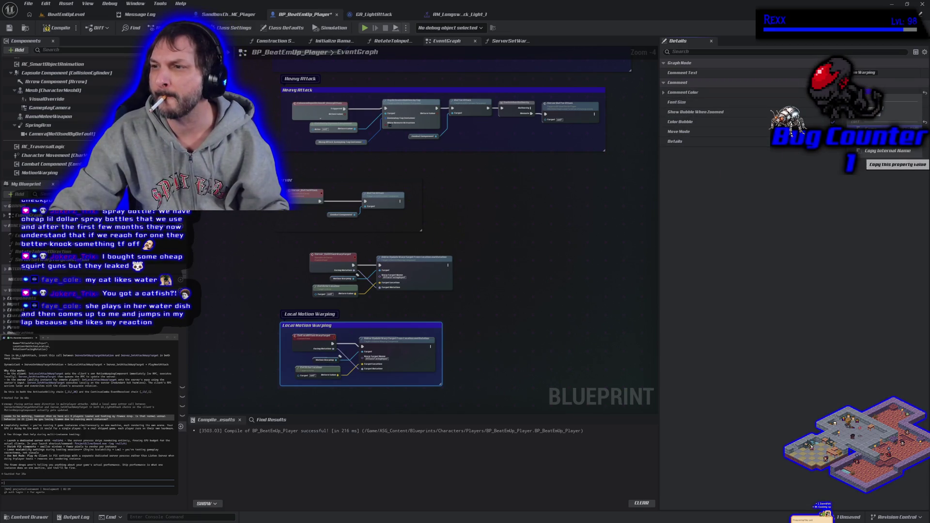
click(886, 150)
- Enable the Server comment's zoomed-out bubble and rename it 'Server Buffer Attack'
click(387, 180)
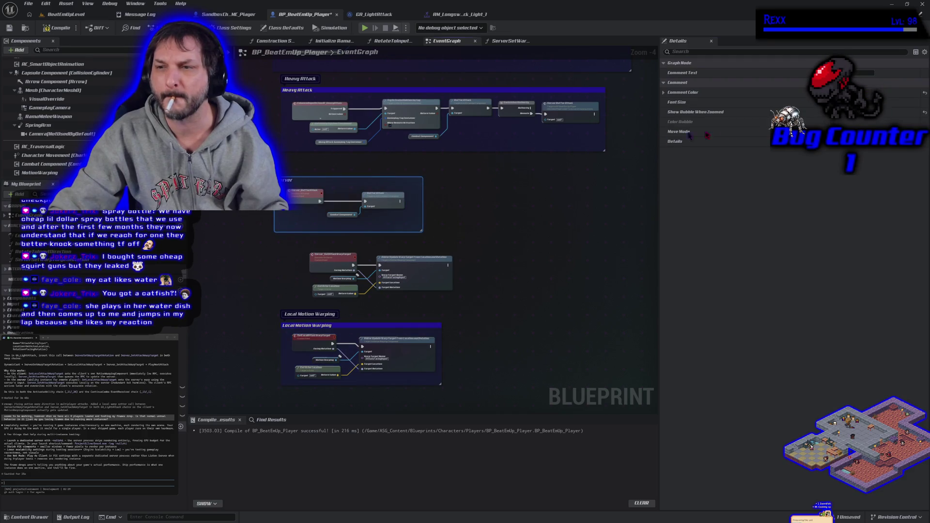
right_click(785, 95)
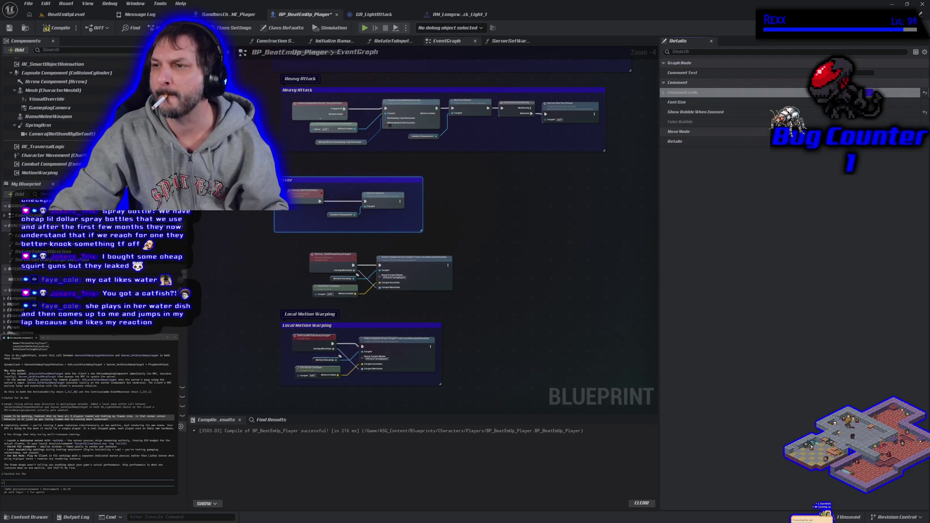
click(832, 112)
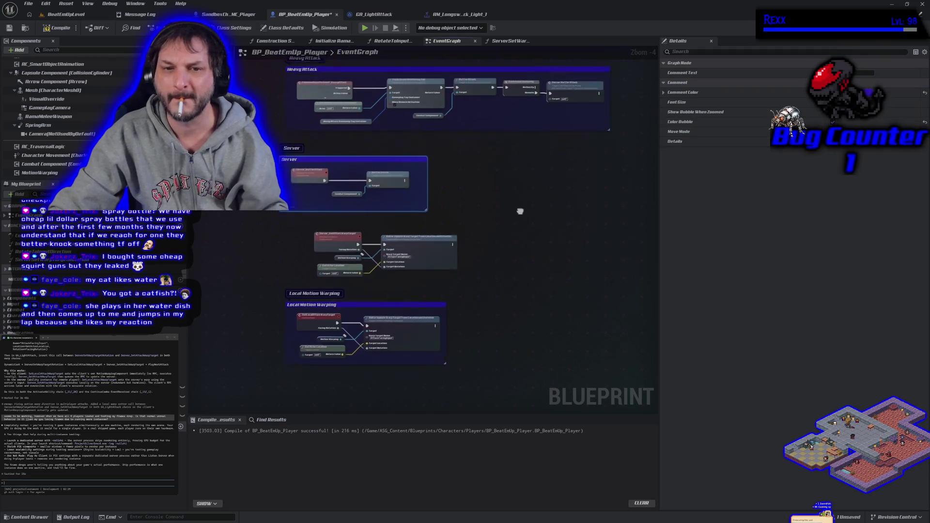
drag(345, 195, 349, 159)
double_click(327, 143)
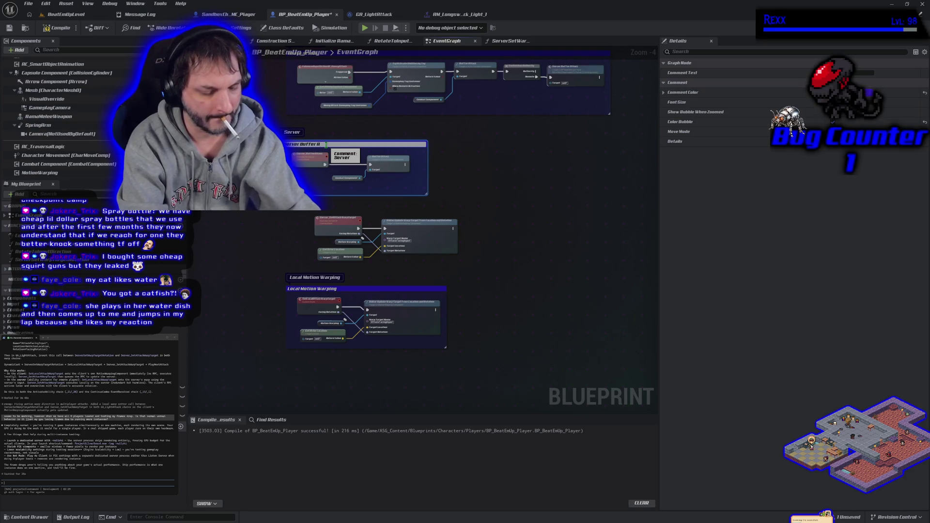
text(ack)
key(Return)
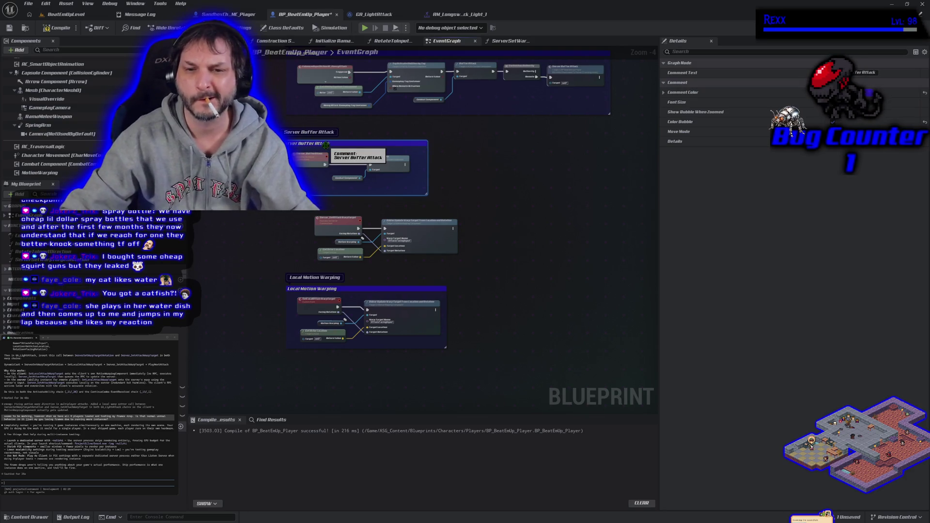
- Wrap the middle node group in a blue 'Server Motion Warping' comment, then Save All
drag(302, 218, 463, 261)
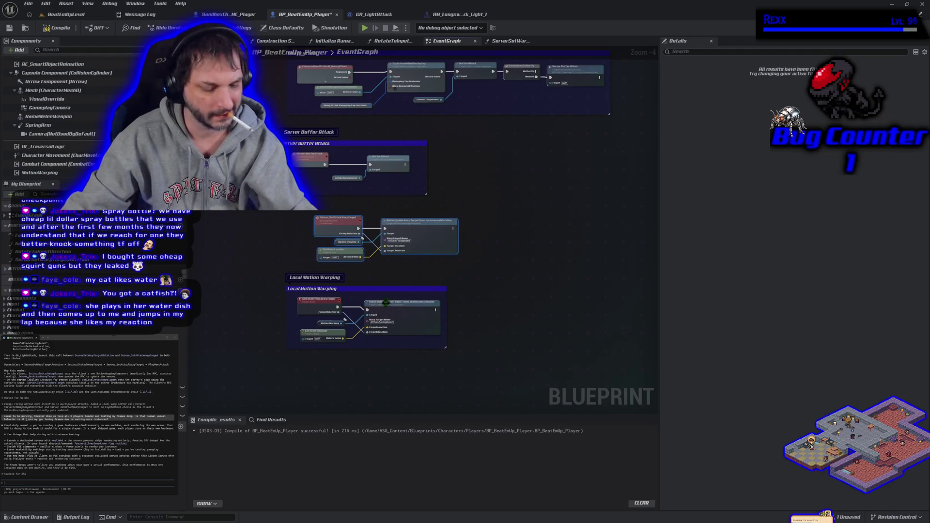
key(c)
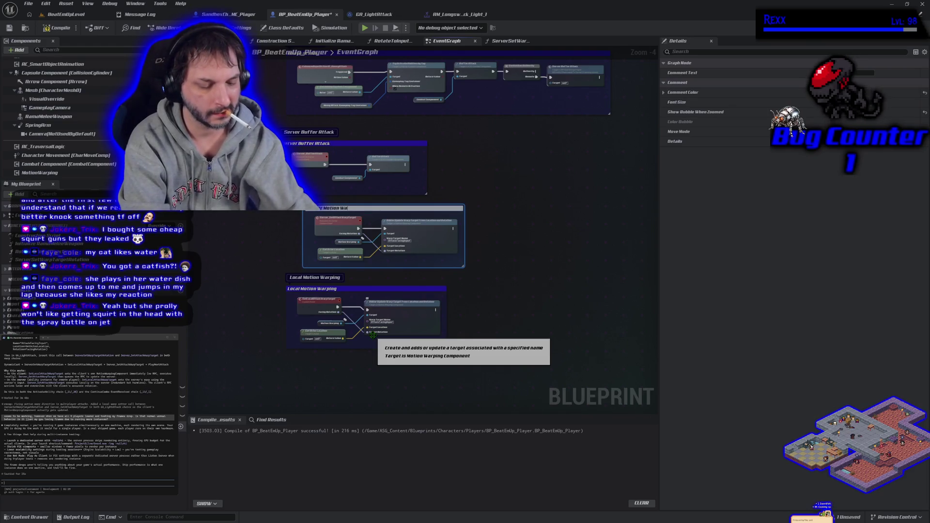
text(arping)
key(Return)
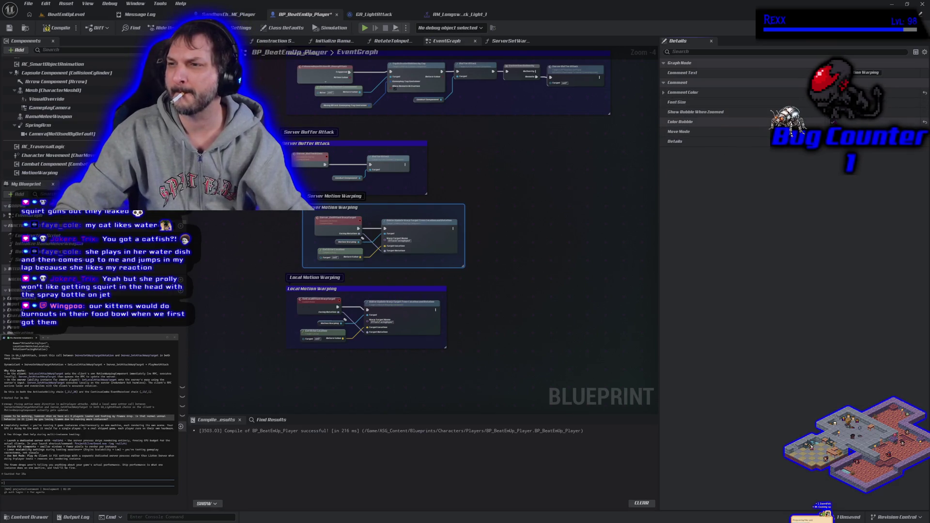
click(823, 92)
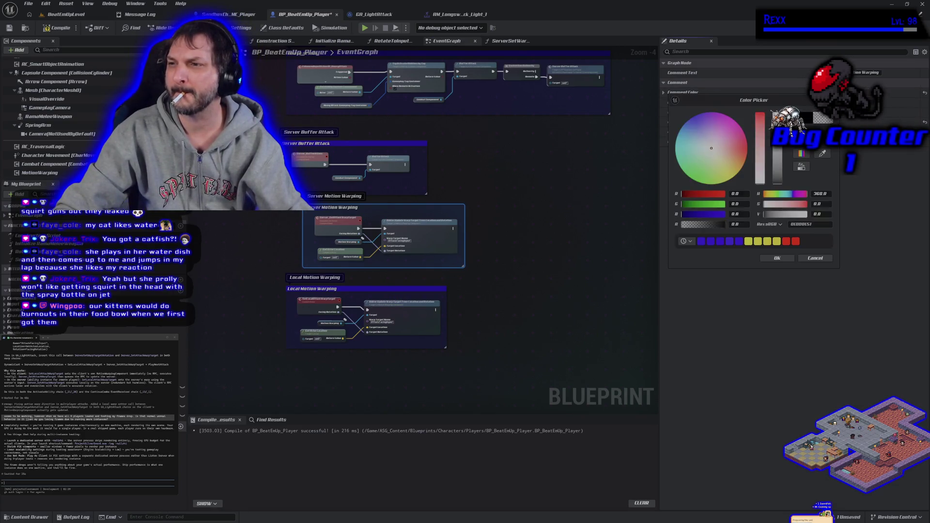
click(738, 241)
click(771, 260)
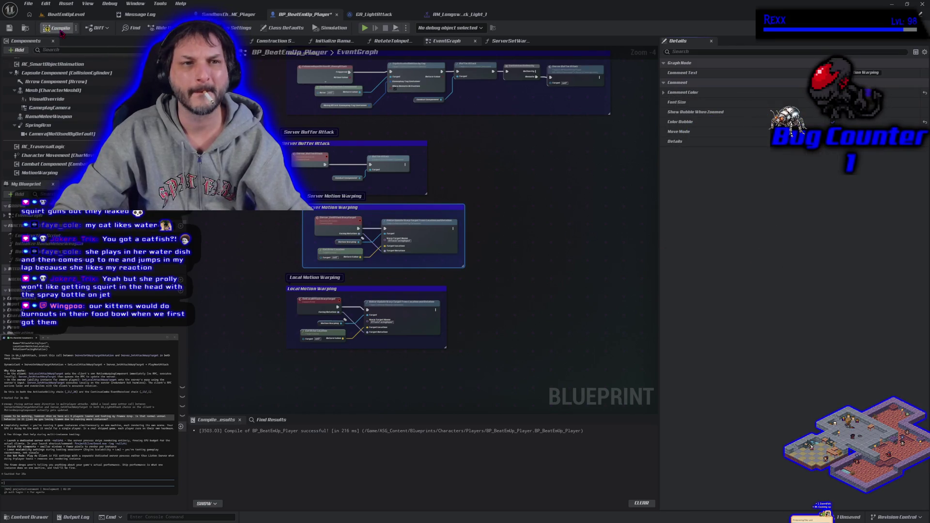
click(28, 3)
click(47, 50)
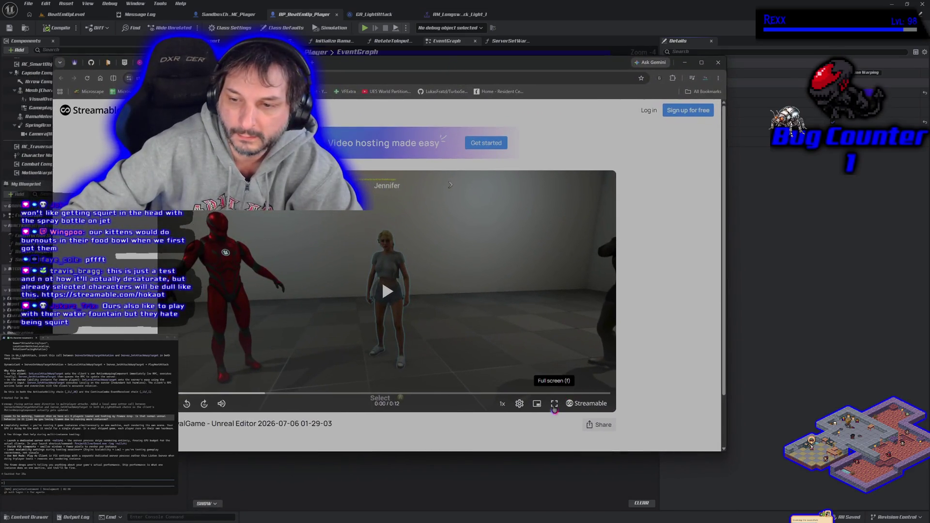
- Switch the character-select test clip to full screen
click(554, 403)
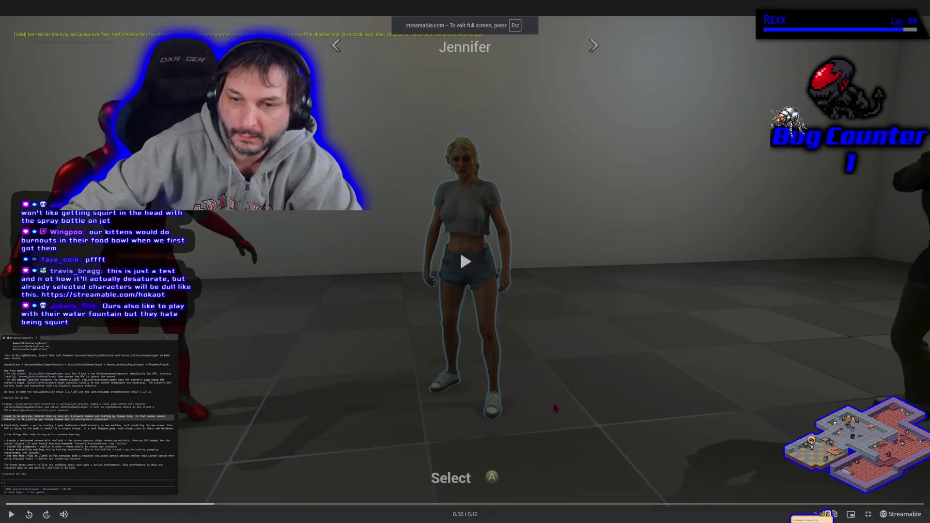
- Play the character-select test clip, leave full screen, and close the Streamable tab
click(478, 330)
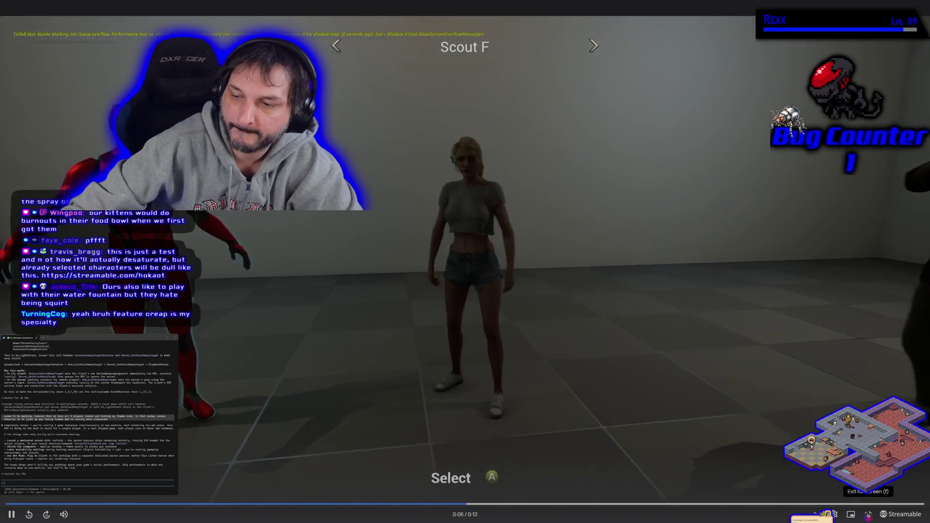
click(867, 514)
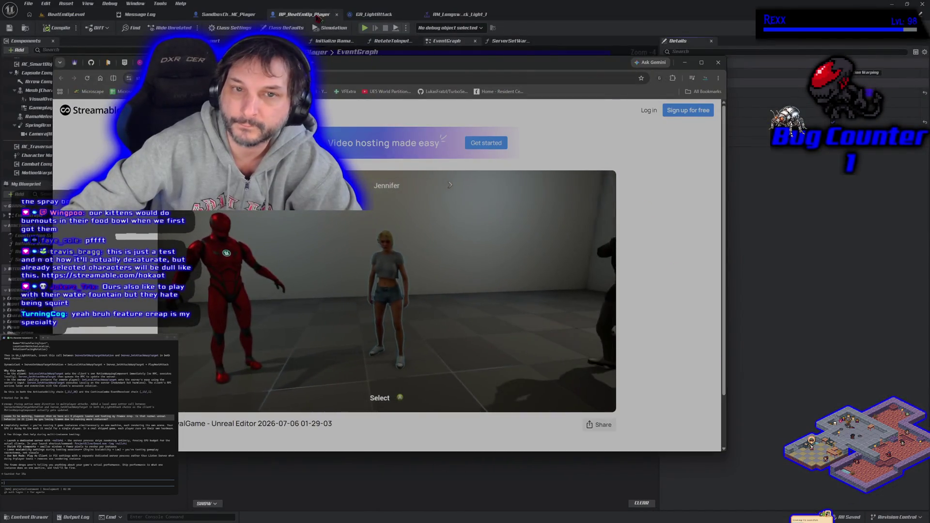
key(ctrl+w)
- Move the browser window aside, return to Unreal, and bring up the BeatEmUpLevel level view
drag(484, 62, 542, 66)
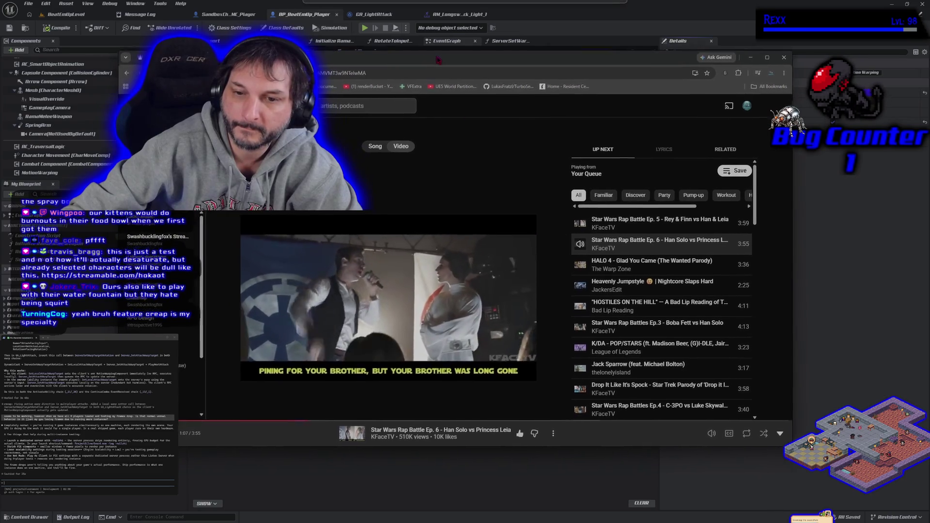
key(alt+Tab)
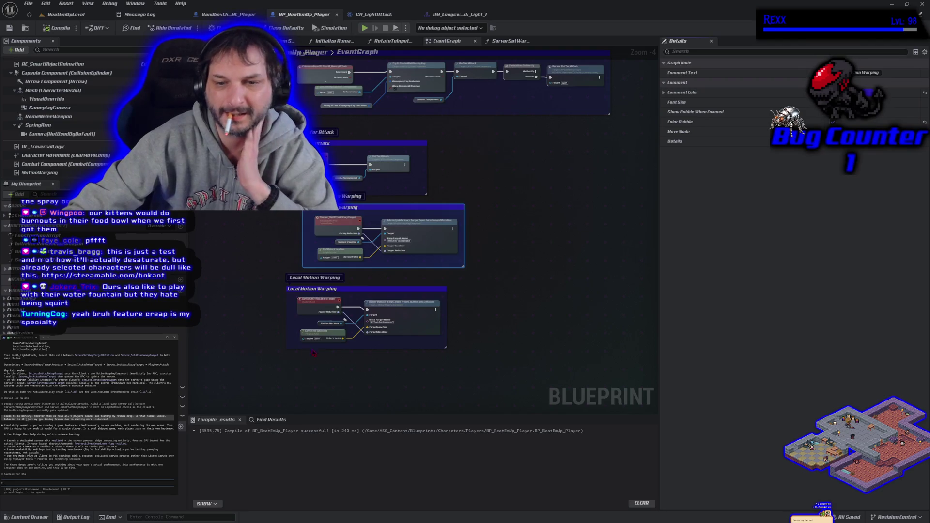
click(66, 14)
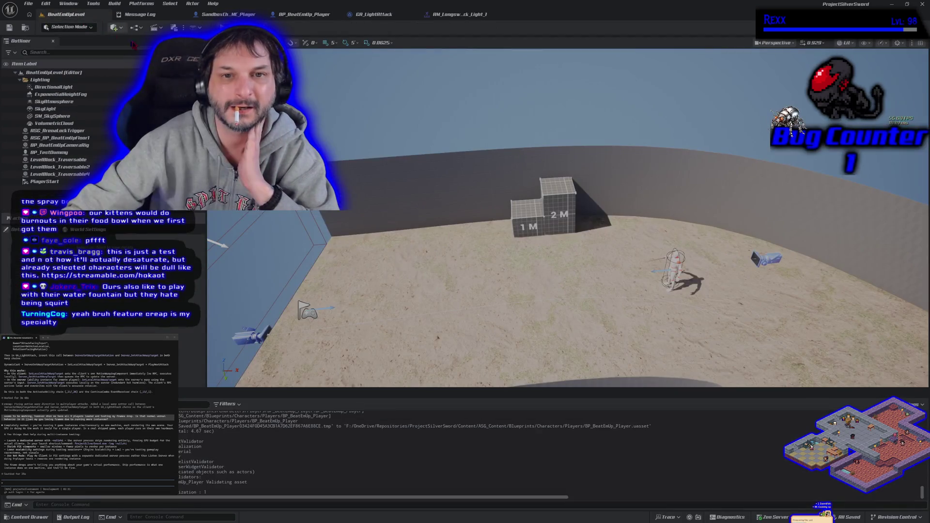
- Playtest the level with a client window, then stop the session
click(234, 27)
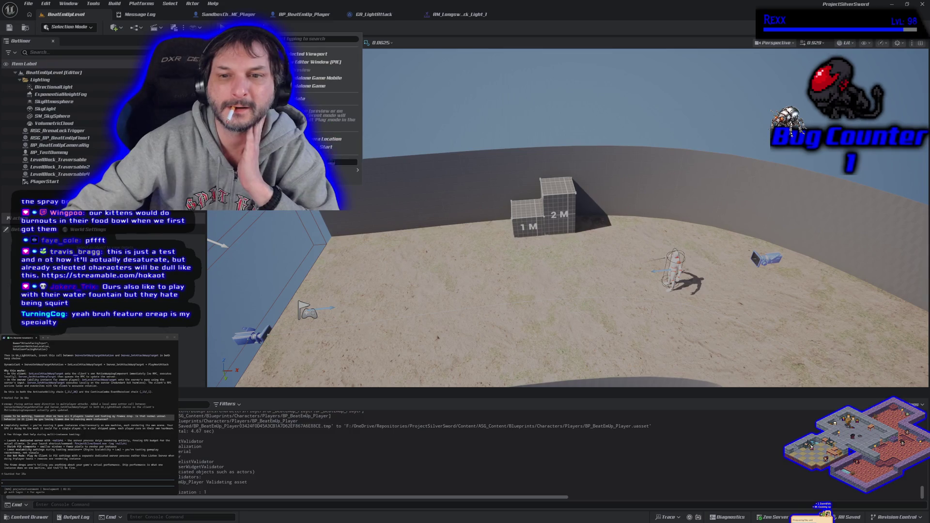
click(309, 54)
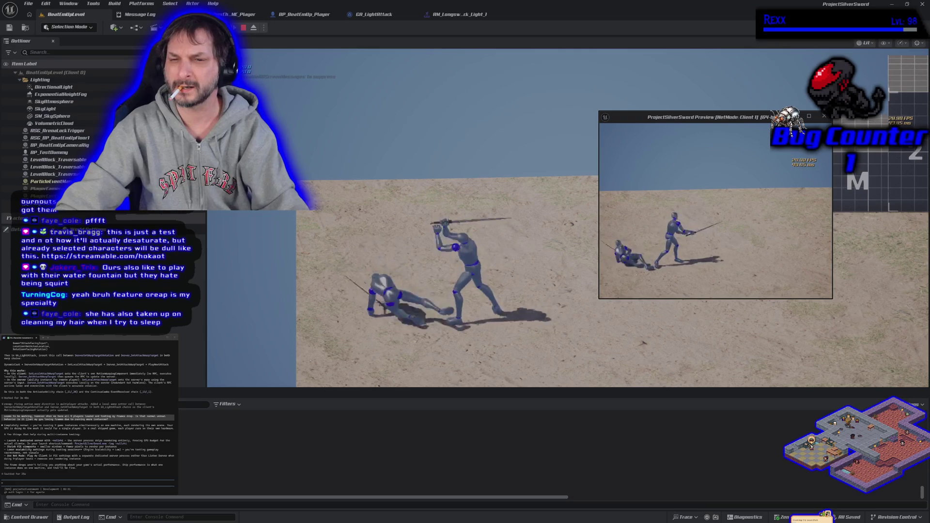
click(243, 27)
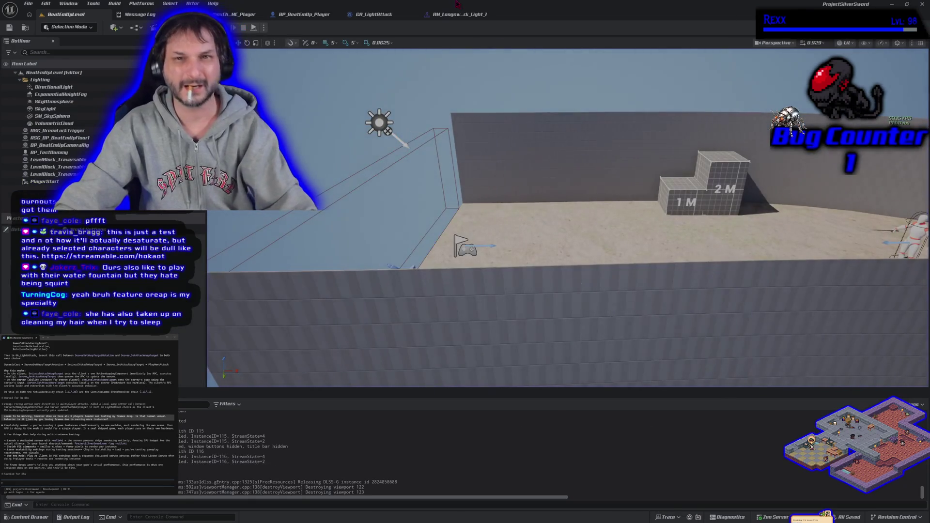
- Run a second playtest with Alt+P, end it with Esc, and return to GA_LightAttack
key(alt+p)
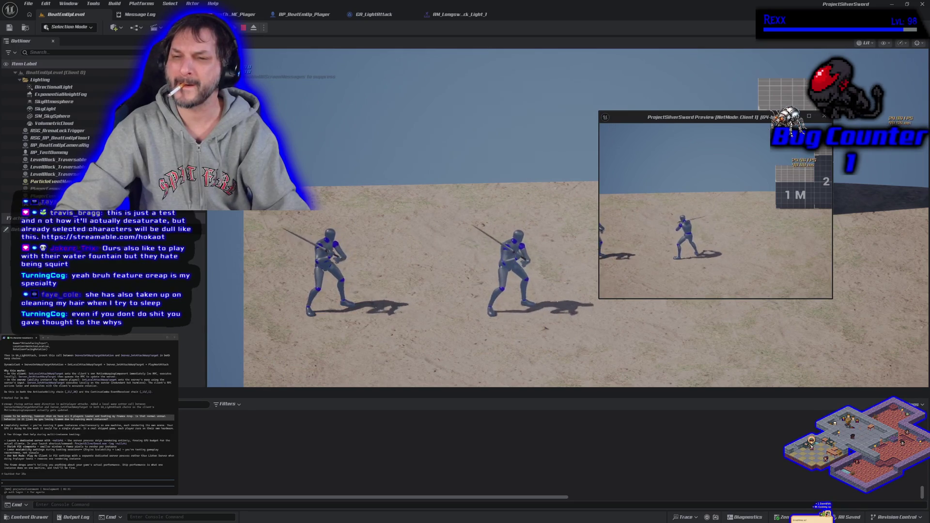
key(Escape)
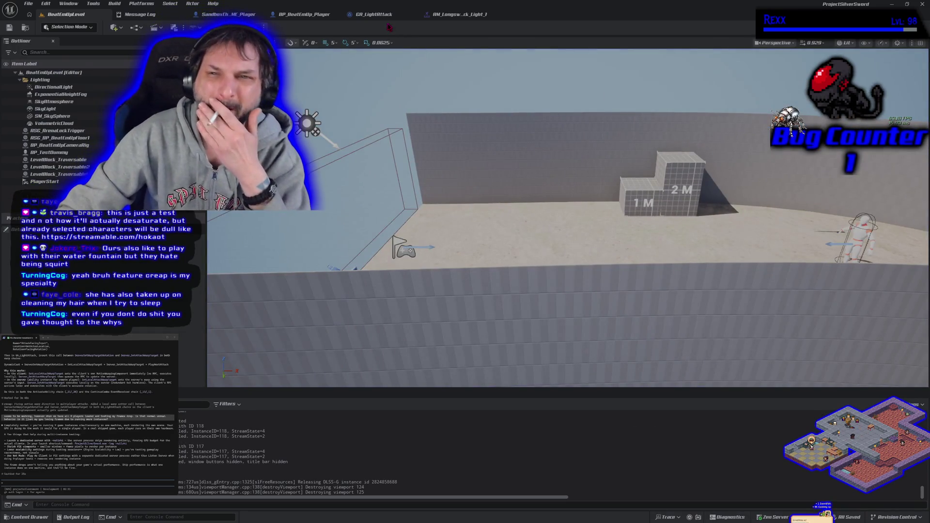
click(388, 17)
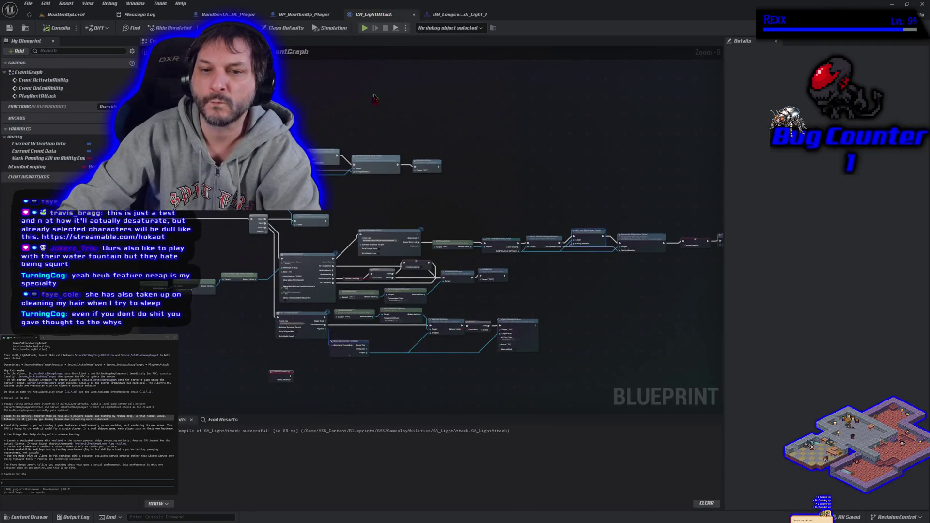
- Open GA_HeavyAttack from the Content Drawer, then view the longsword attack montage
drag(377, 194, 408, 175)
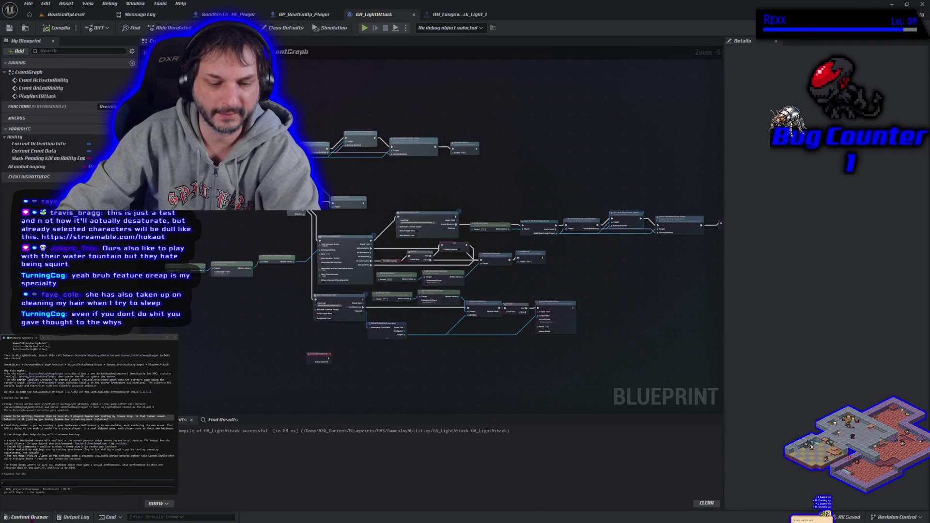
click(30, 517)
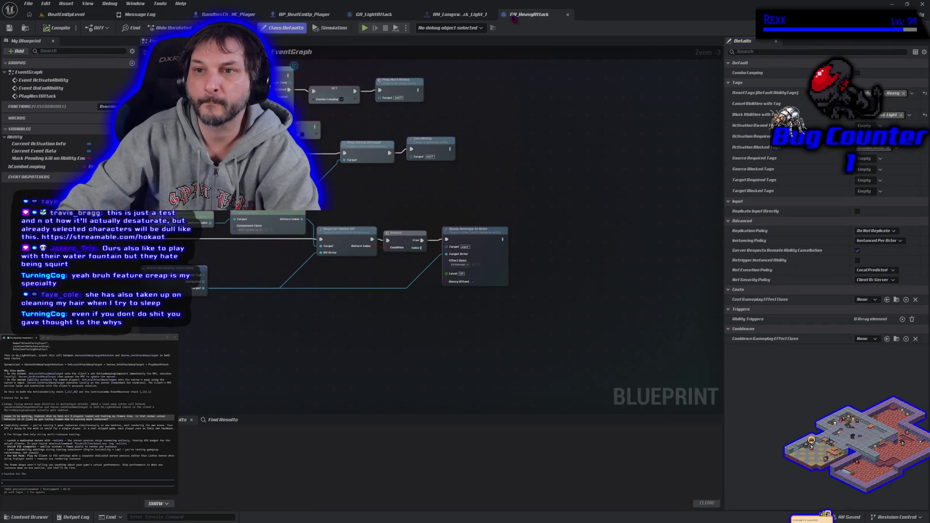
drag(513, 19, 459, 18)
click(490, 14)
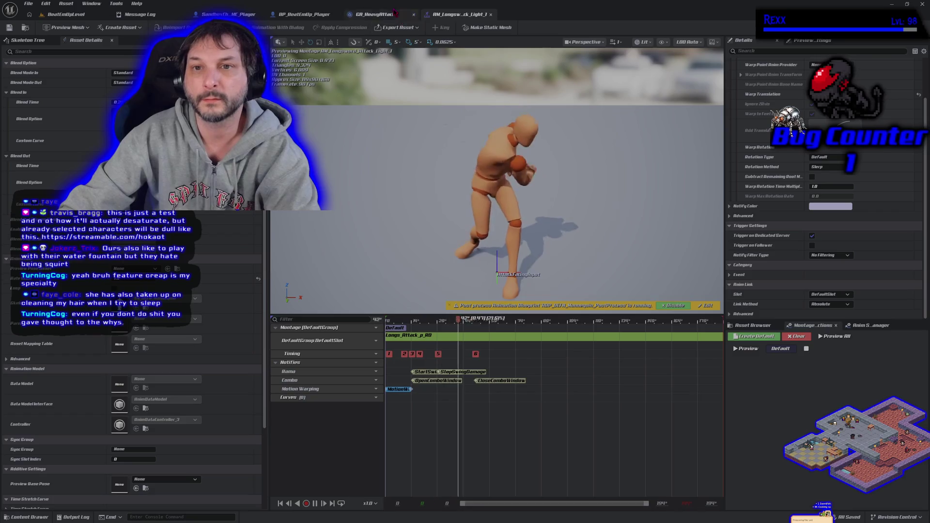
- Return to GA_HeavyAttack's event graph and pan up to the Play Next Attack chain
click(375, 14)
mouse_move(588, 267)
mouse_down()
mouse_move(458, 167)
mouse_move(620, 150)
mouse_up()
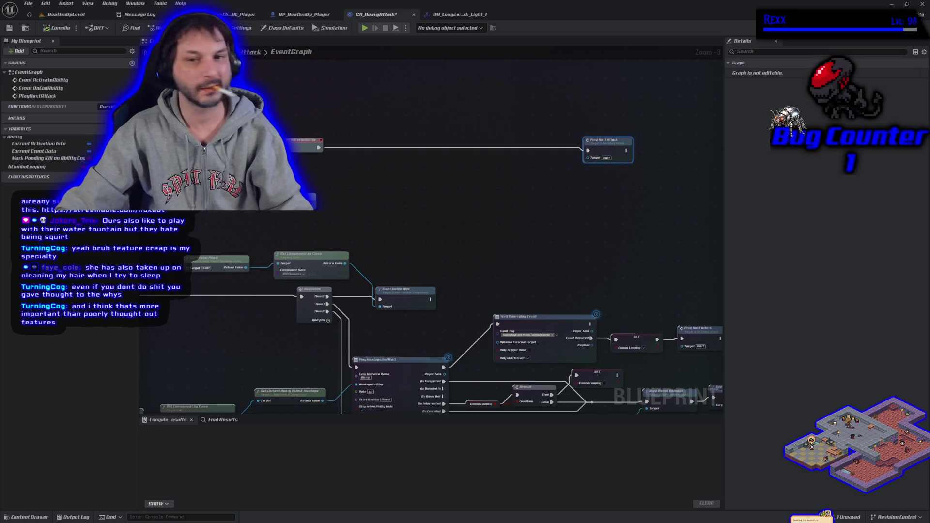
- Paste the warp-target nodes and place Play Next Attack after Server Set Attack Warp Target
click(387, 125)
key(ctrl+v)
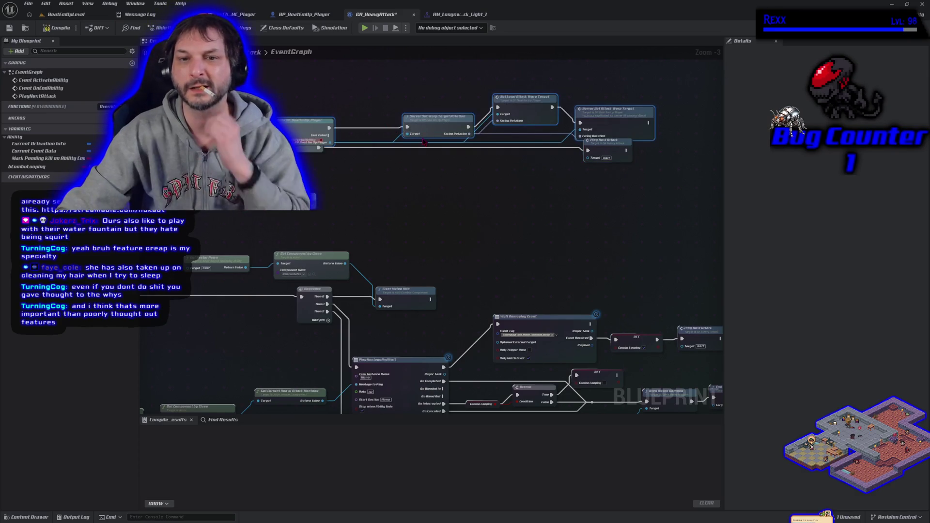
drag(423, 127, 491, 149)
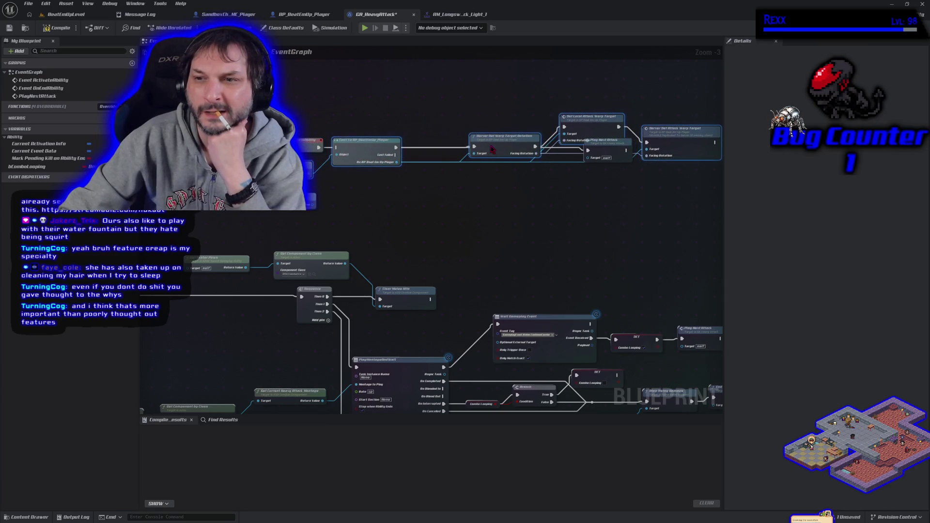
click(575, 178)
mouse_move(616, 150)
mouse_down()
mouse_move(574, 182)
mouse_move(674, 91)
mouse_up()
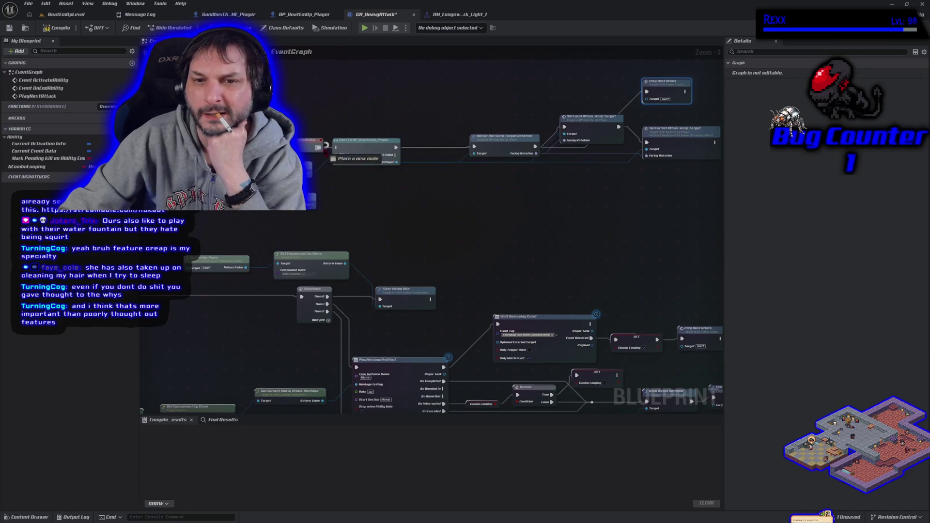
drag(482, 207, 370, 183)
drag(519, 71, 603, 121)
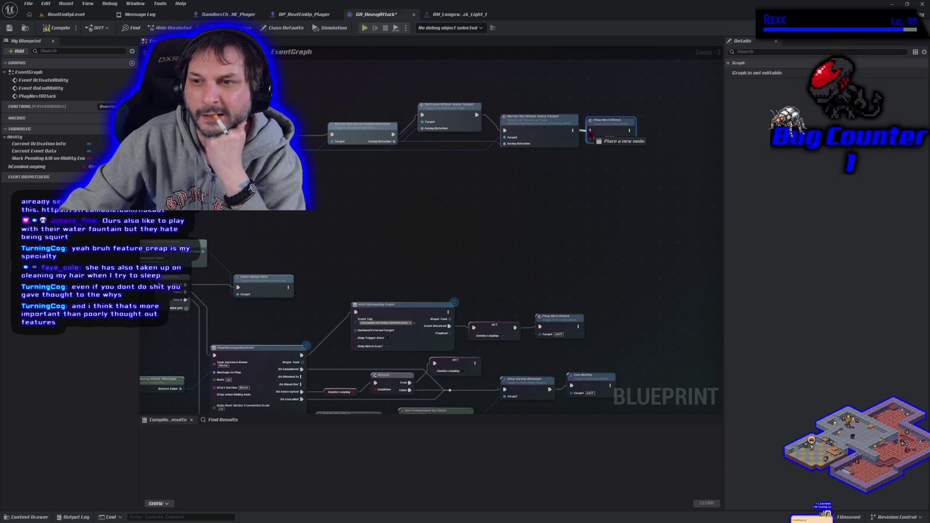
drag(369, 234, 487, 115)
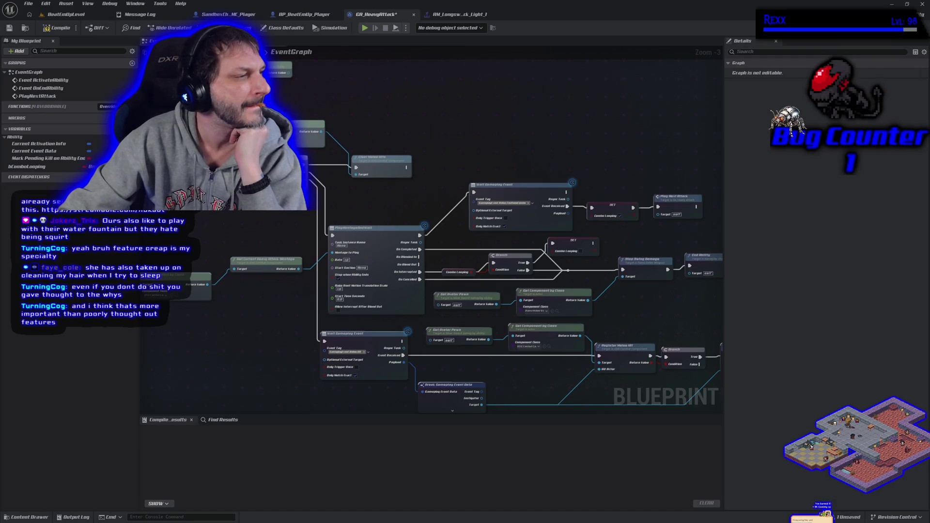
drag(603, 166, 427, 127)
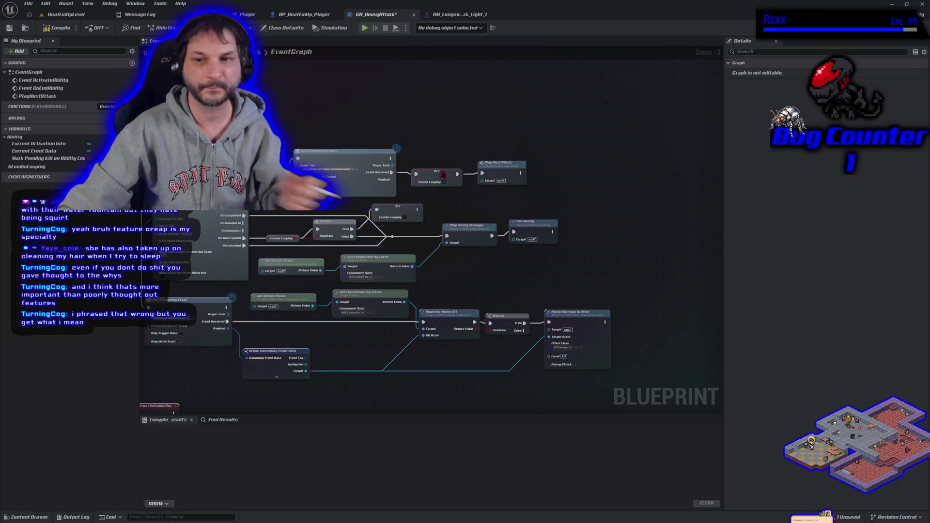
drag(461, 213, 410, 208)
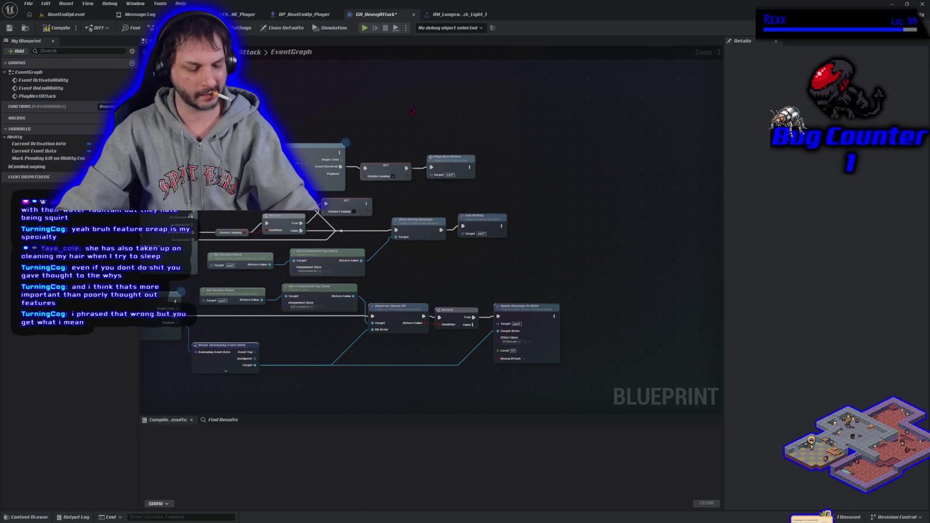
- Paste the Cast To BP_BeatEmUp_Player group, run it from Event Received, realign the row, and compile
key(ctrl+v)
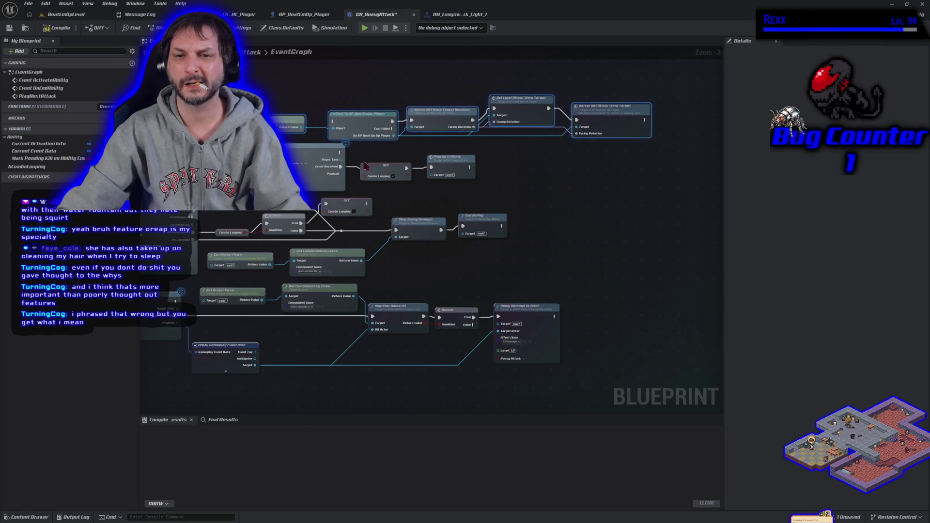
mouse_move(369, 172)
mouse_down()
mouse_move(332, 119)
mouse_move(371, 153)
mouse_move(422, 128)
mouse_move(484, 174)
mouse_move(677, 200)
mouse_move(714, 157)
mouse_move(688, 117)
mouse_up()
mouse_move(290, 93)
mouse_down()
mouse_move(368, 141)
mouse_move(678, 159)
mouse_up()
drag(591, 111, 635, 151)
mouse_move(590, 206)
mouse_down()
mouse_move(490, 213)
mouse_move(498, 200)
mouse_up()
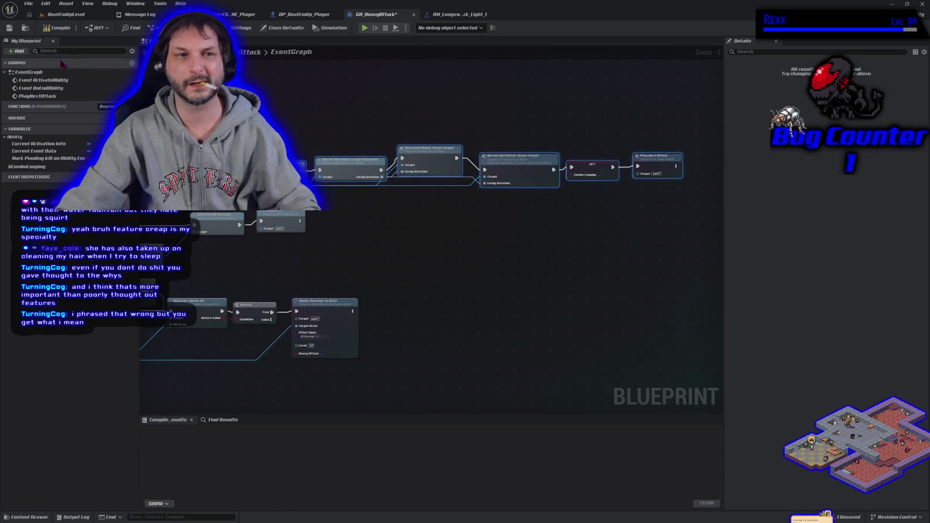
click(58, 28)
click(28, 3)
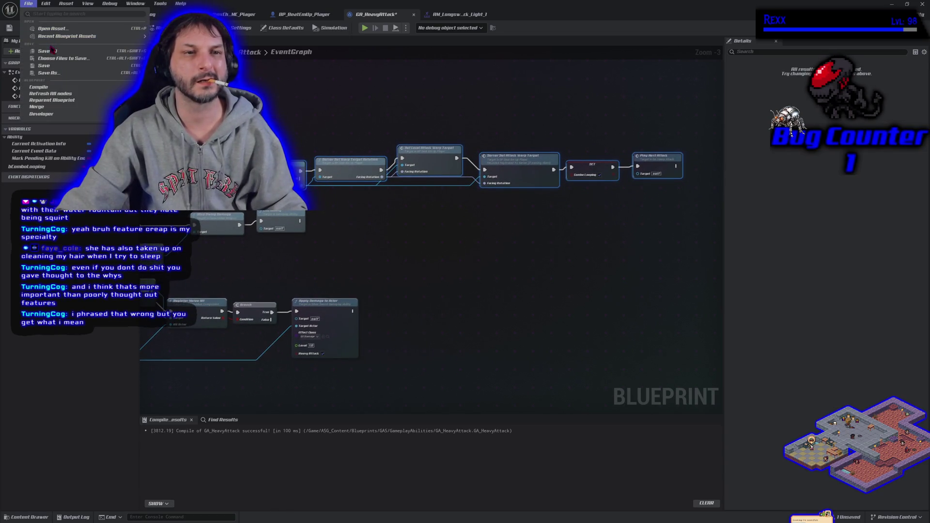
- Save GA_HeavyAttack from the File menu and check the compiled event graph
click(54, 52)
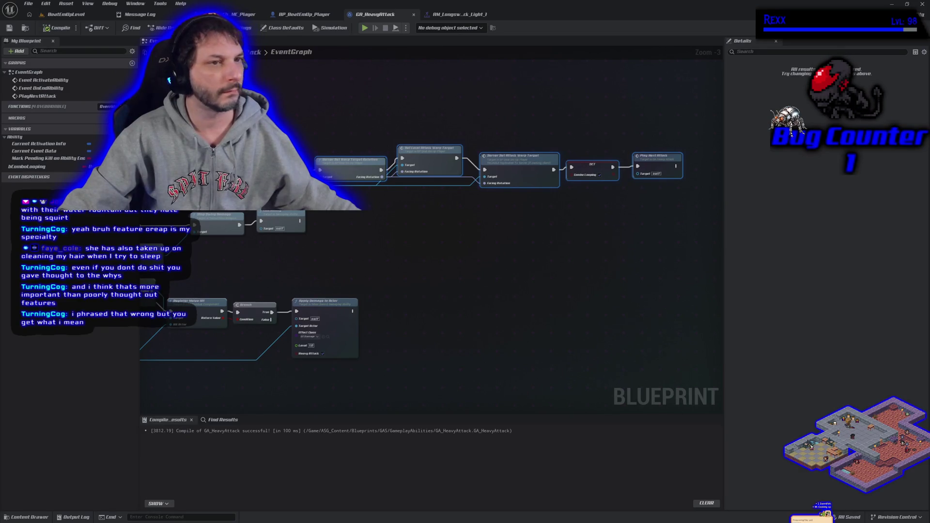
scroll(300, 301, down, 4)
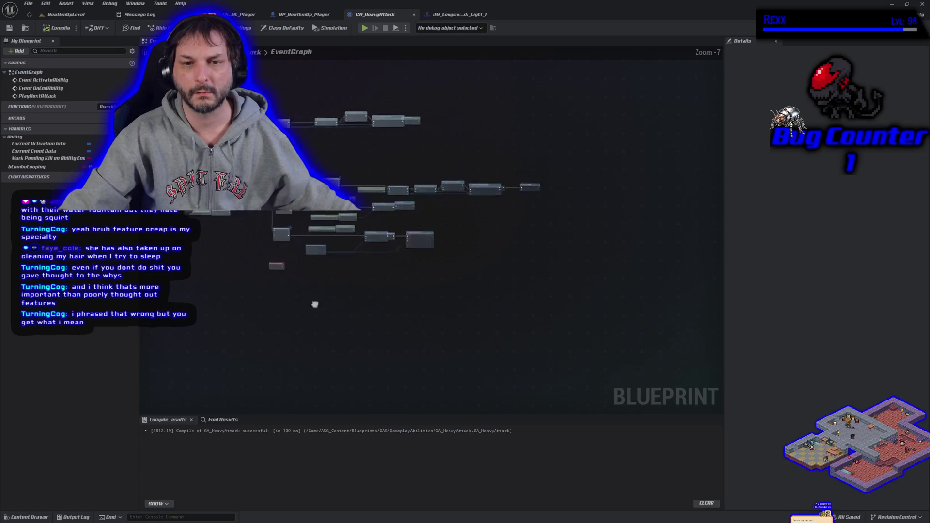
scroll(301, 301, up, 3)
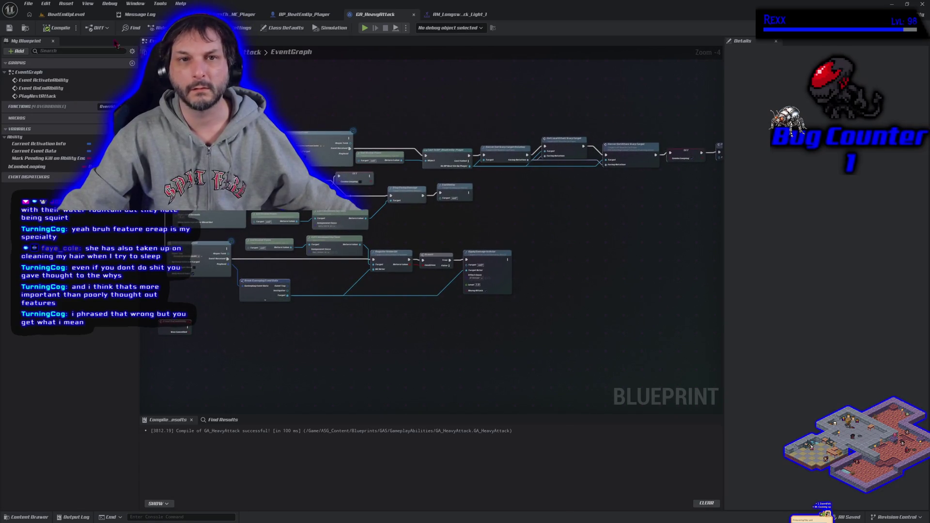
- Run and stop an Alt+P playtest in BeatEmUpLevel, then go back to BP_BeatEmUp_Player
click(65, 14)
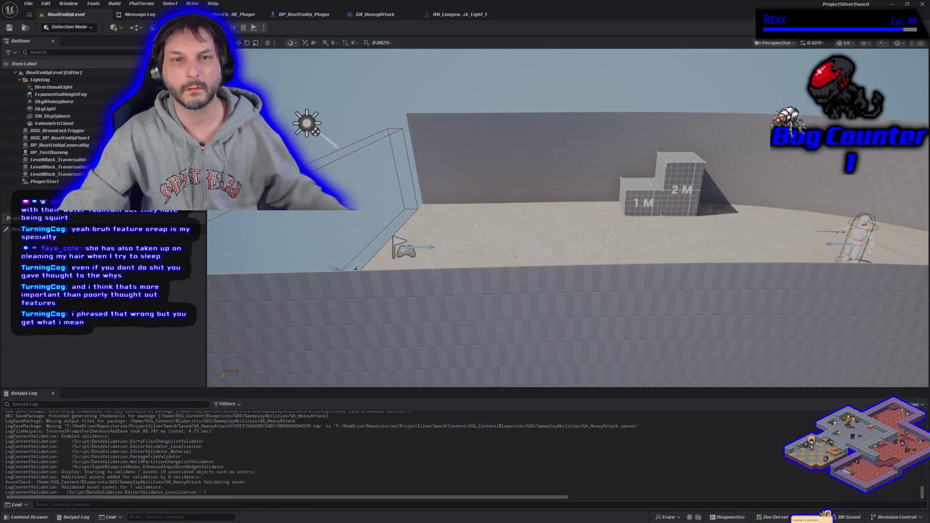
key(alt+p)
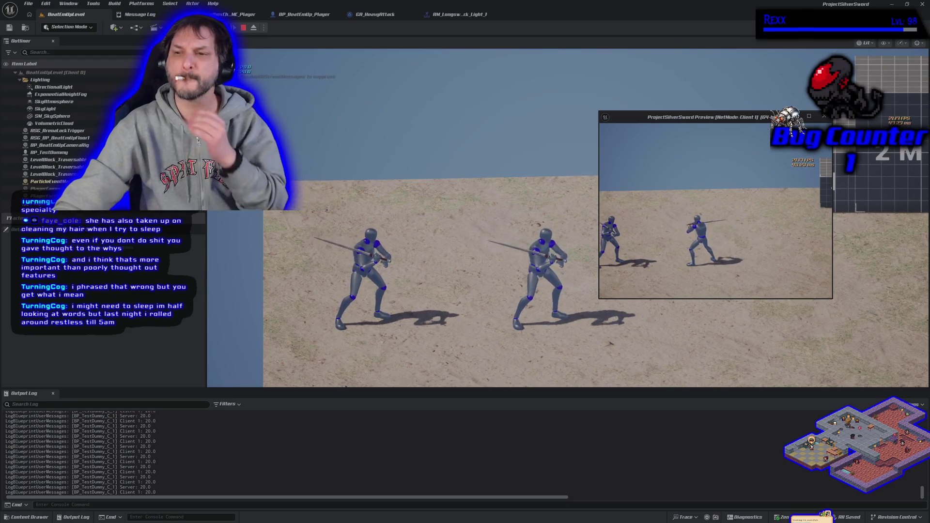
key(Escape)
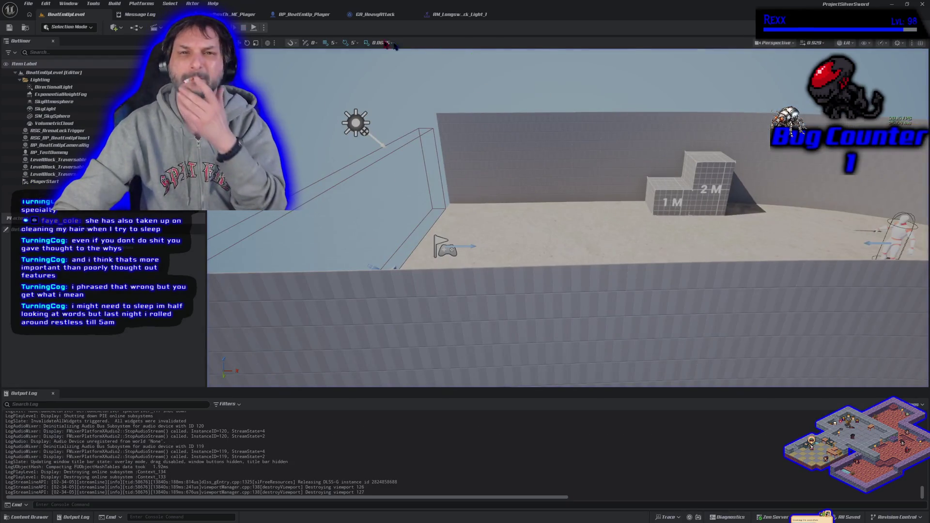
click(303, 14)
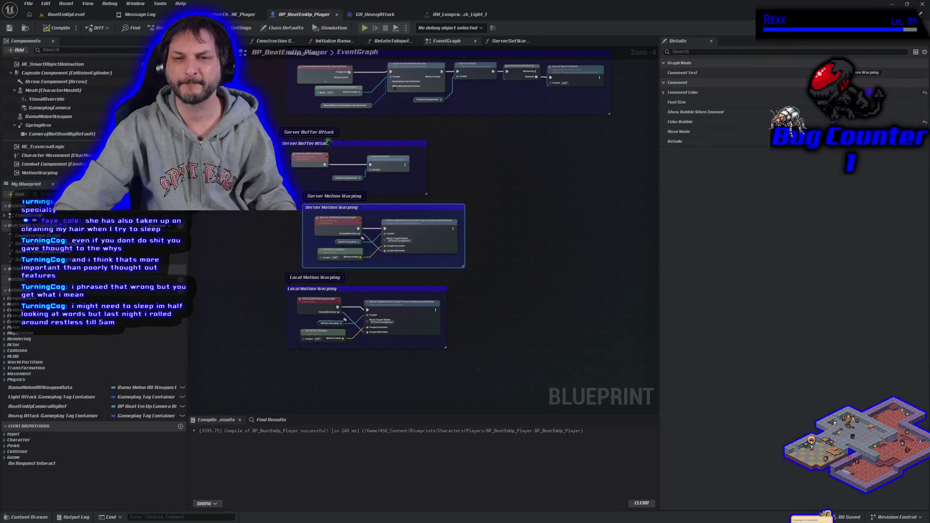
- Look over the player's motion warping events, then bring up GA_HeavyAttack's node chains
mouse_move(499, 193)
mouse_down()
mouse_move(460, 245)
mouse_move(423, 323)
mouse_up()
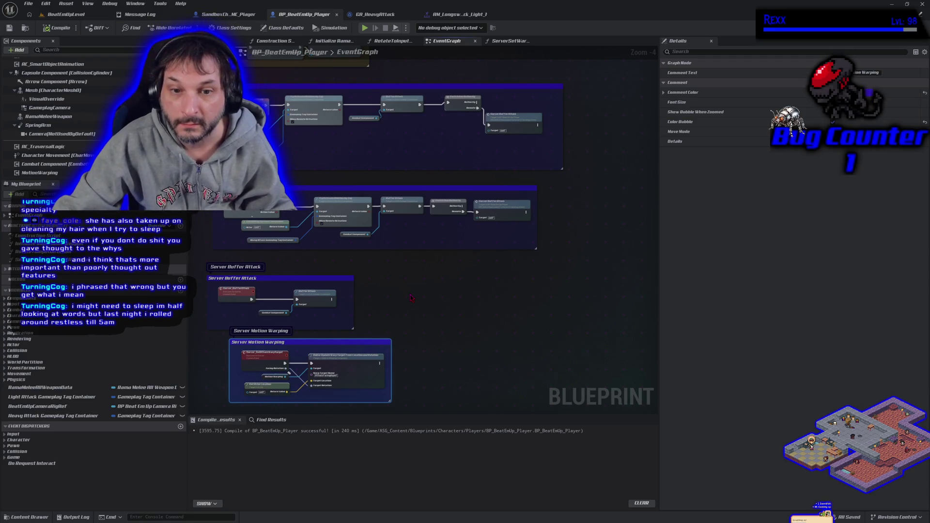
drag(409, 294, 442, 158)
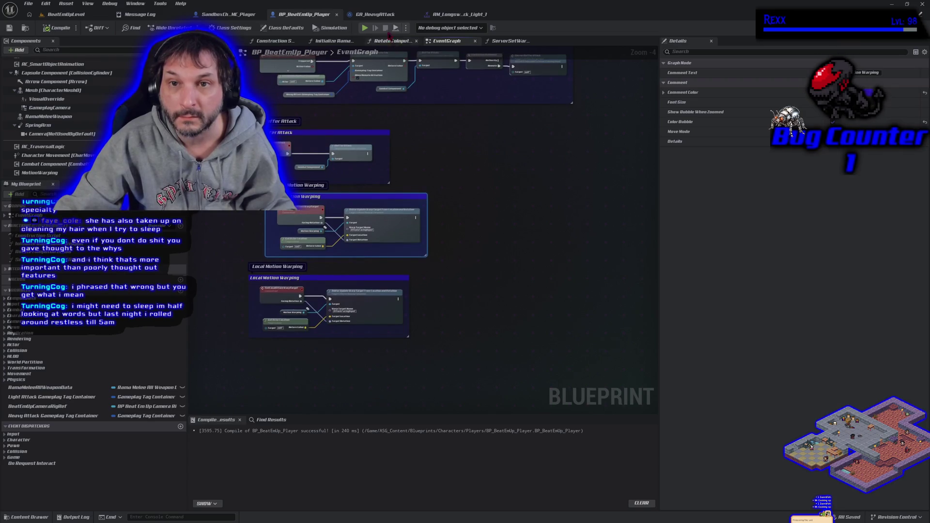
click(380, 14)
mouse_move(313, 106)
mouse_down()
mouse_move(430, 130)
mouse_move(486, 189)
mouse_move(488, 199)
mouse_move(478, 197)
mouse_up()
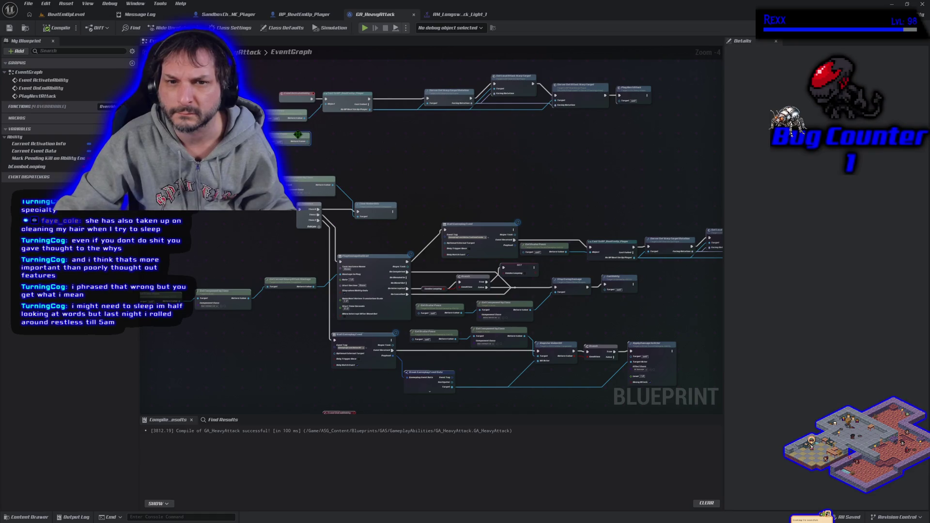
- Delete the unneeded node from GA_HeavyAttack, then compile and save it
key(Delete)
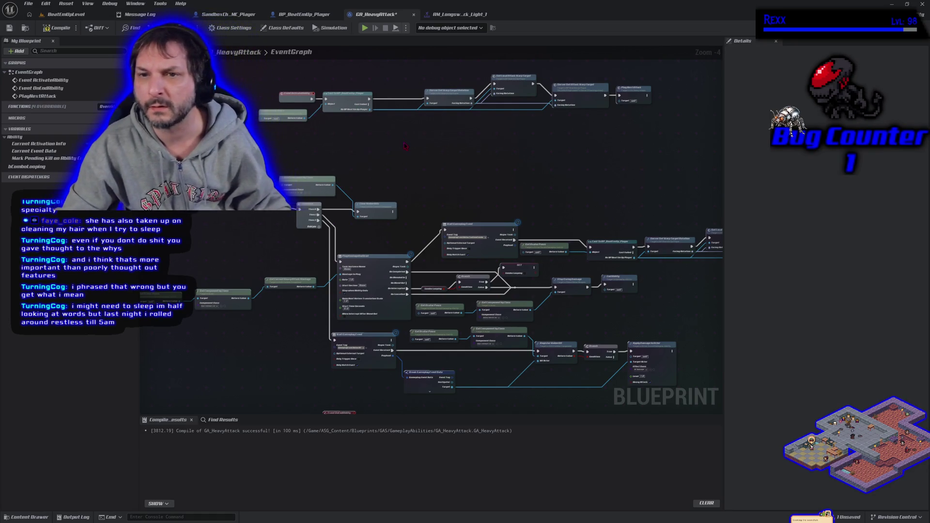
drag(402, 143, 327, 207)
scroll(333, 204, up, 2)
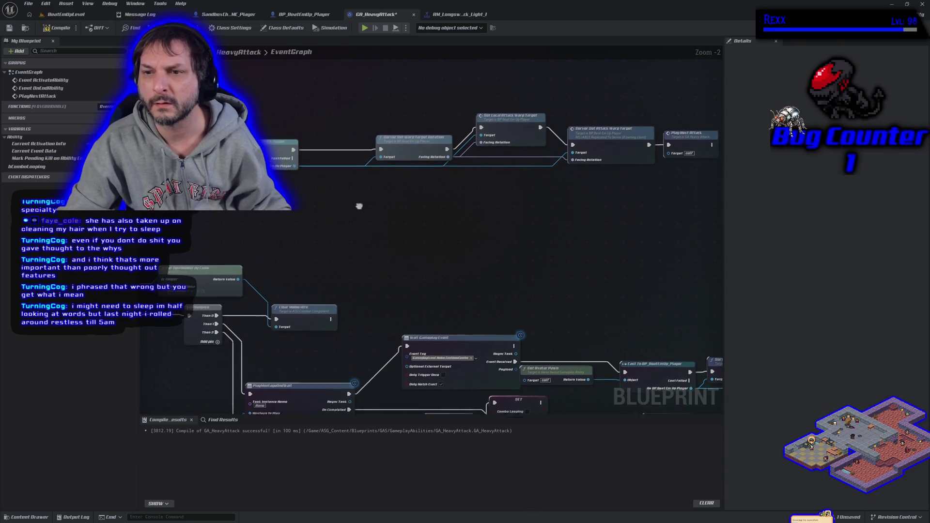
mouse_move(372, 211)
mouse_down()
mouse_move(402, 207)
mouse_move(389, 206)
mouse_up()
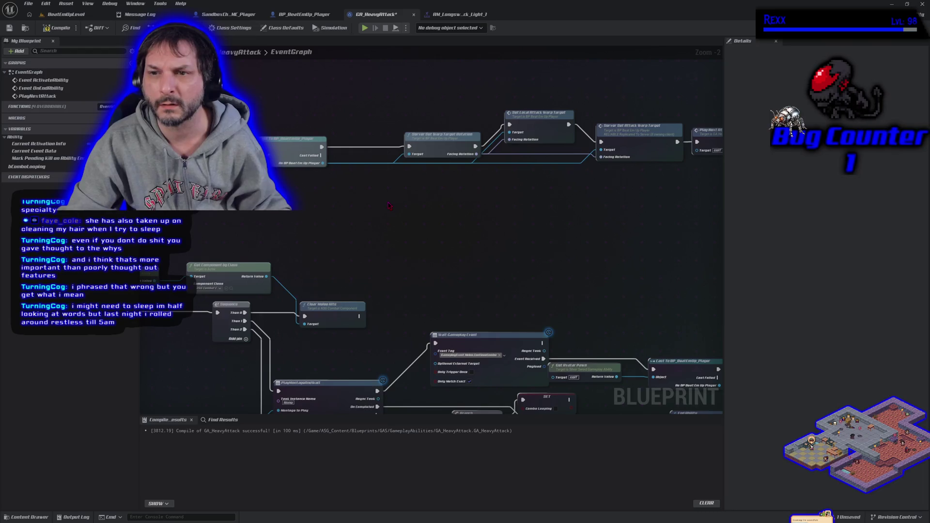
click(9, 28)
- Playtest the level, stop it, and return to the GA_HeavyAttack and player blueprint graphs
click(65, 15)
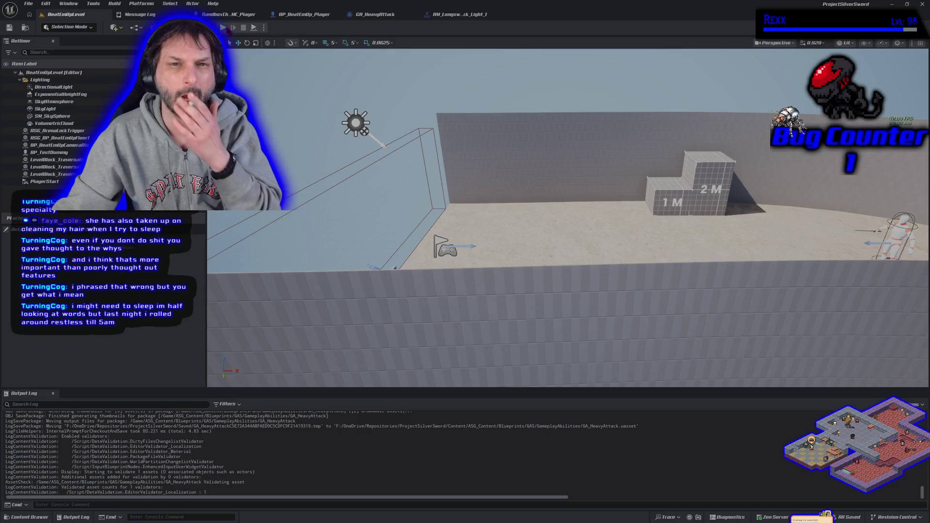
click(223, 28)
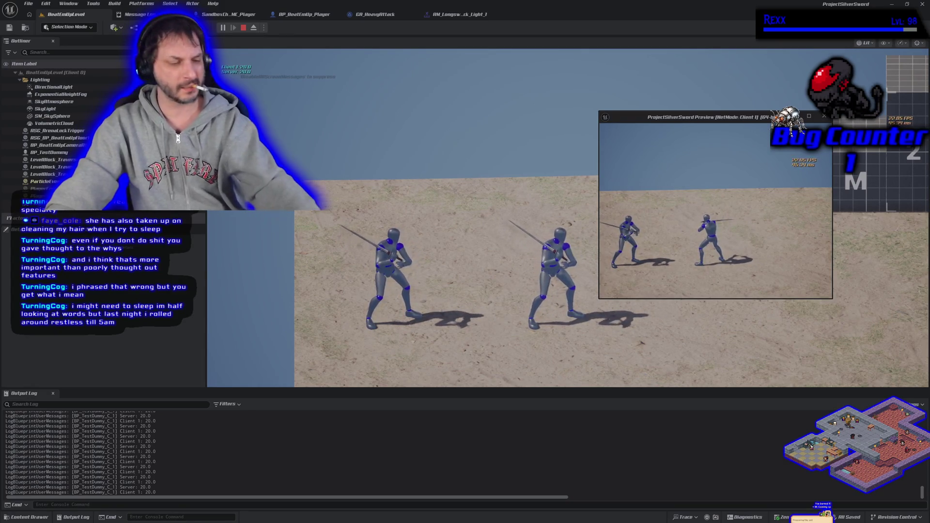
key(Escape)
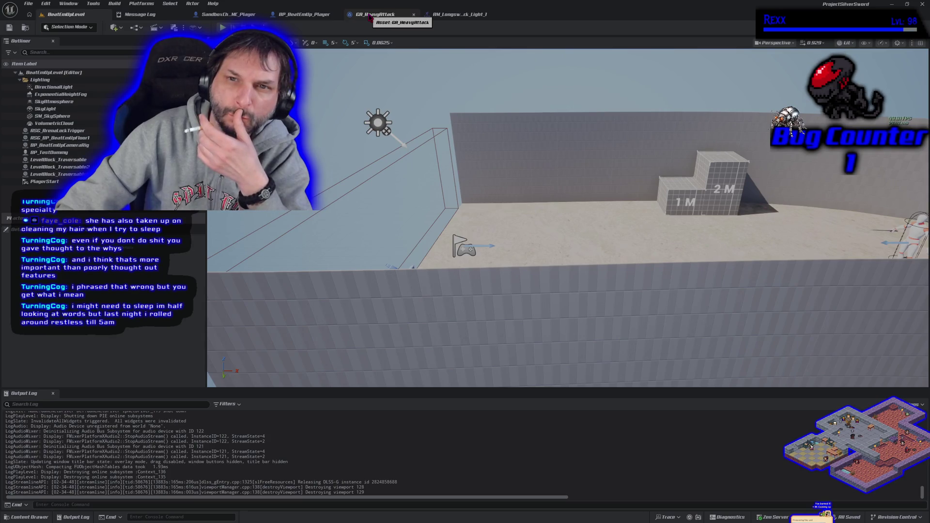
click(369, 16)
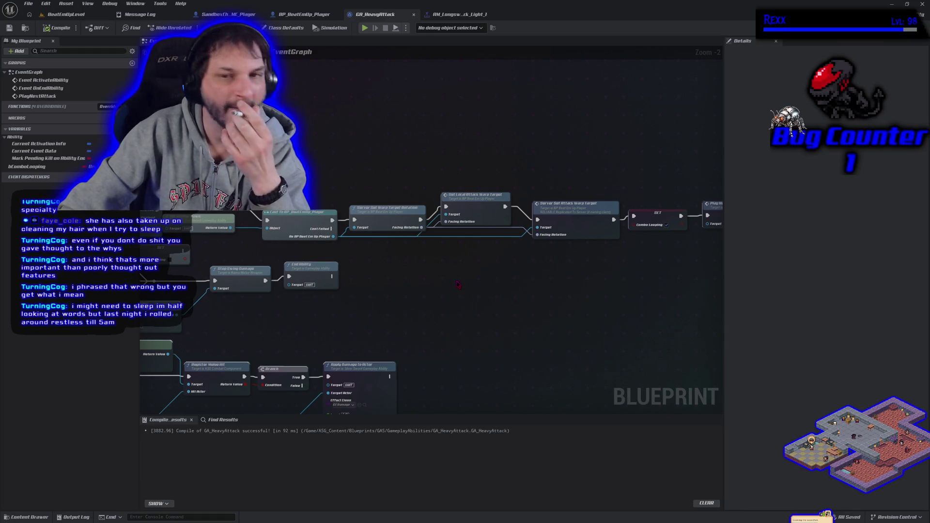
click(289, 16)
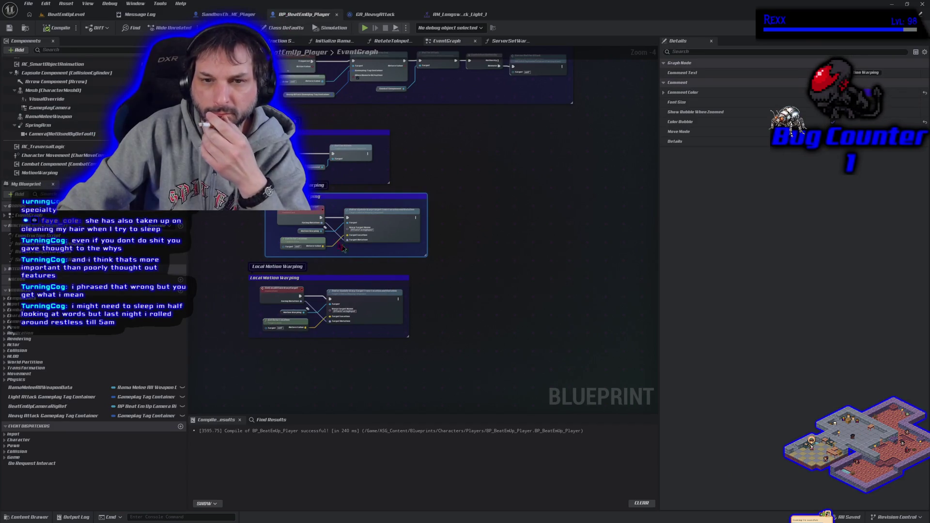
- Review the player's motion-warping nodes, then bring up AM_Longsword_Attack_Light_1
scroll(257, 216, up, 2)
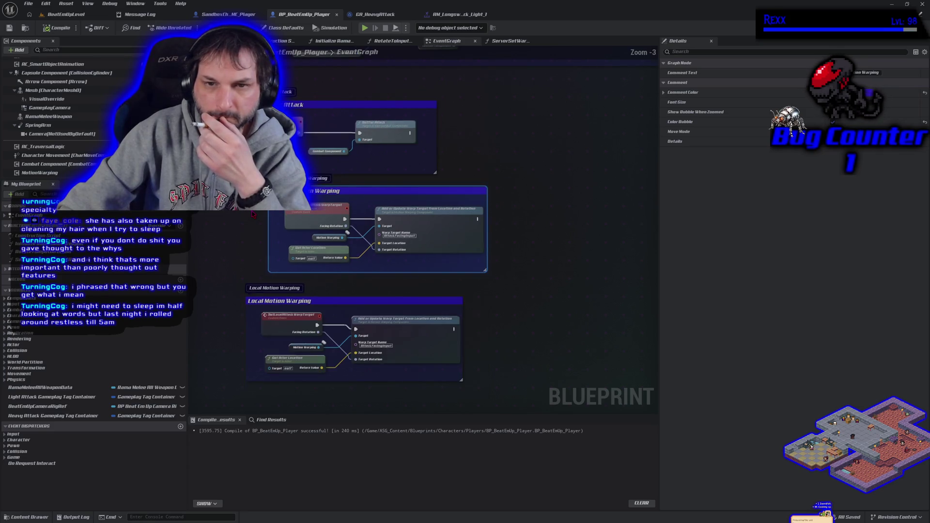
scroll(255, 245, down, 2)
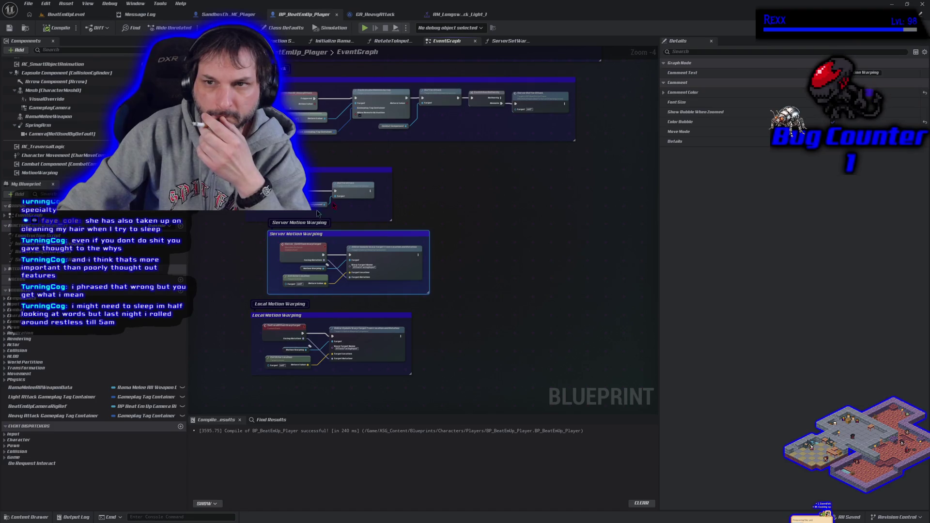
click(458, 14)
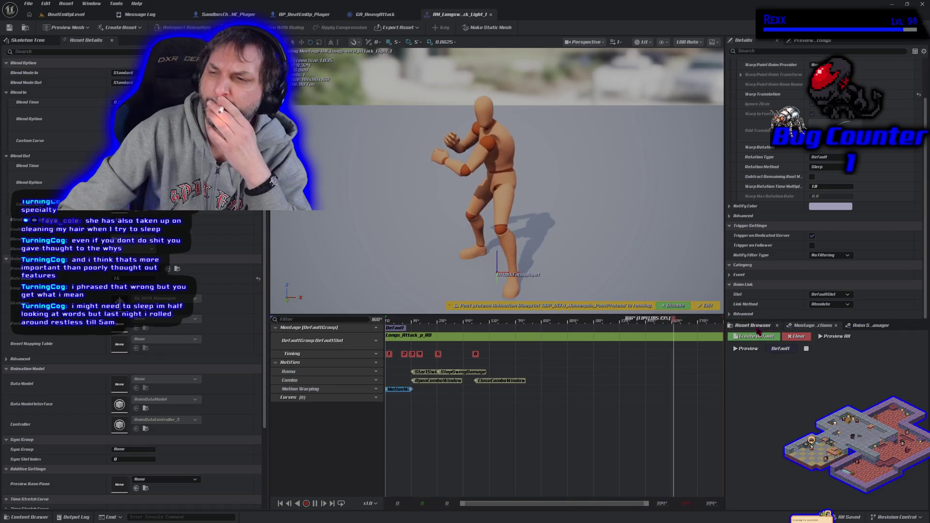
- Open AM_Longsword_Attack_Light_2 from the Asset Browser and inspect its Motion Warping notify
click(754, 326)
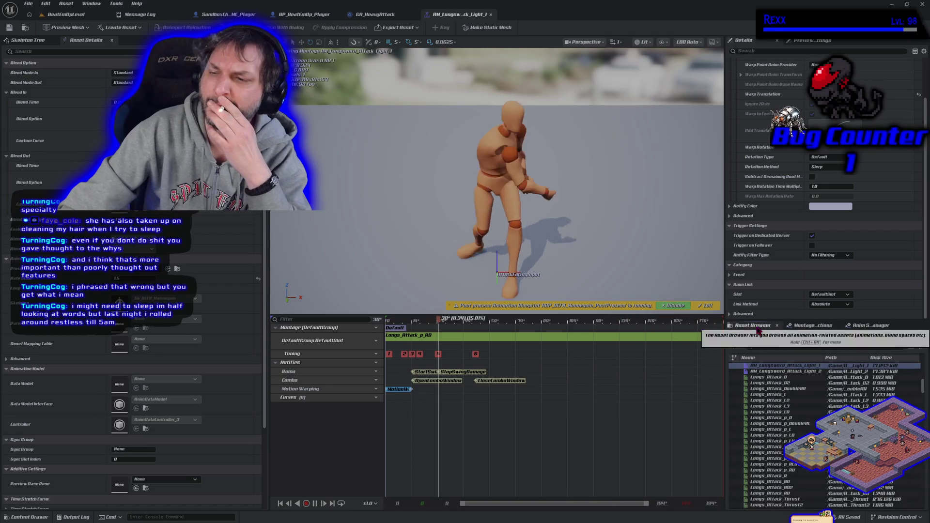
double_click(768, 370)
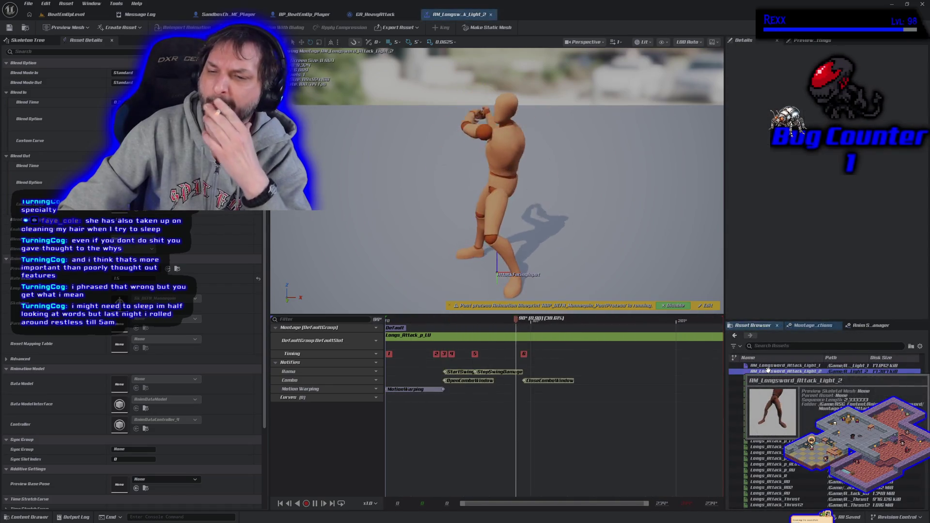
click(397, 390)
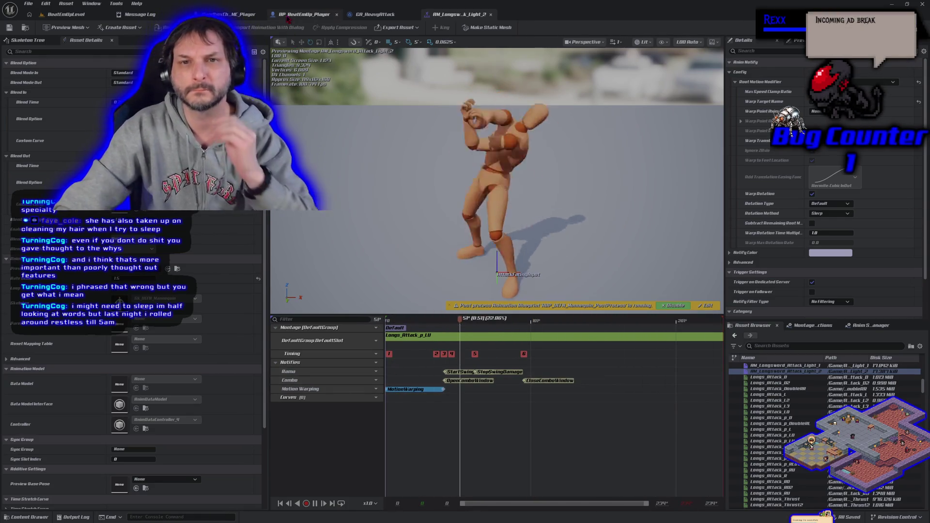
- Return to the player blueprint, then start a play session in the level
click(288, 17)
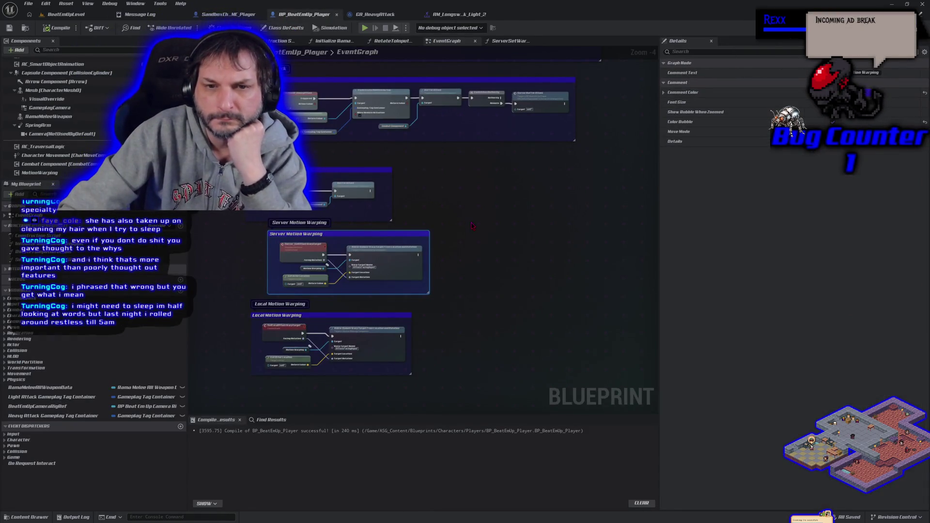
scroll(403, 250, up, 2)
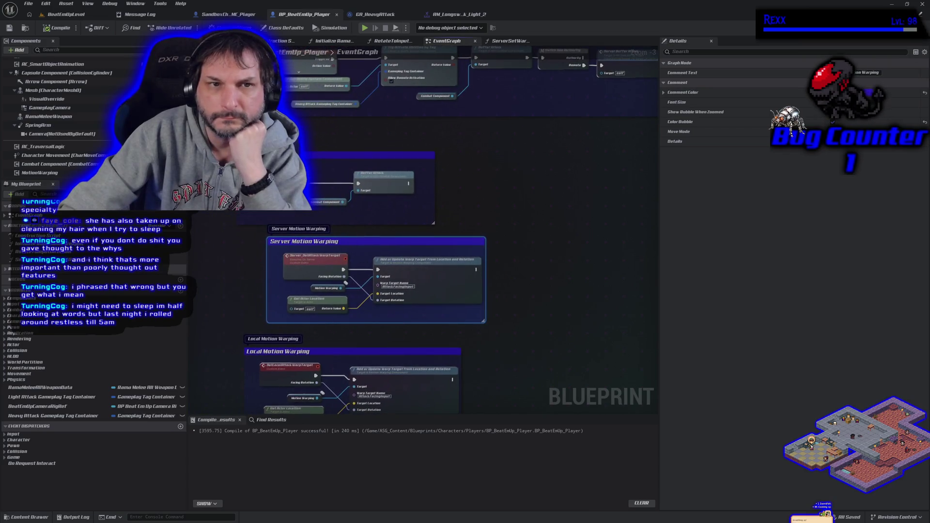
click(79, 14)
click(253, 27)
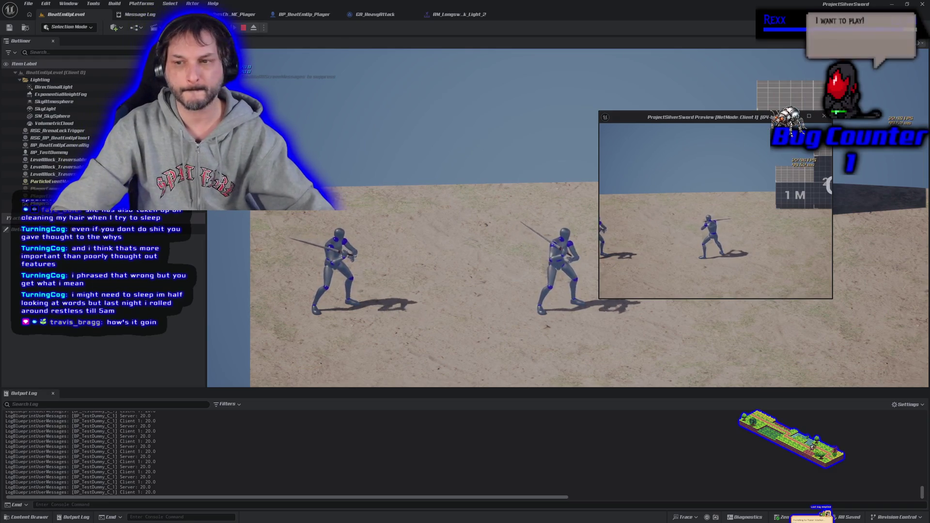
- Stop the playtest and survey the attack chain in GA_HeavyAttack
key(Escape)
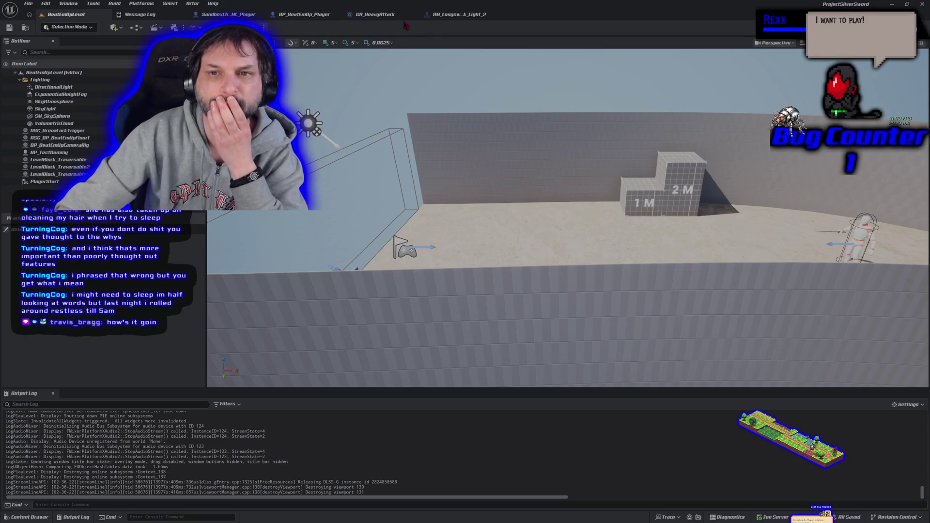
click(380, 15)
drag(333, 157, 463, 117)
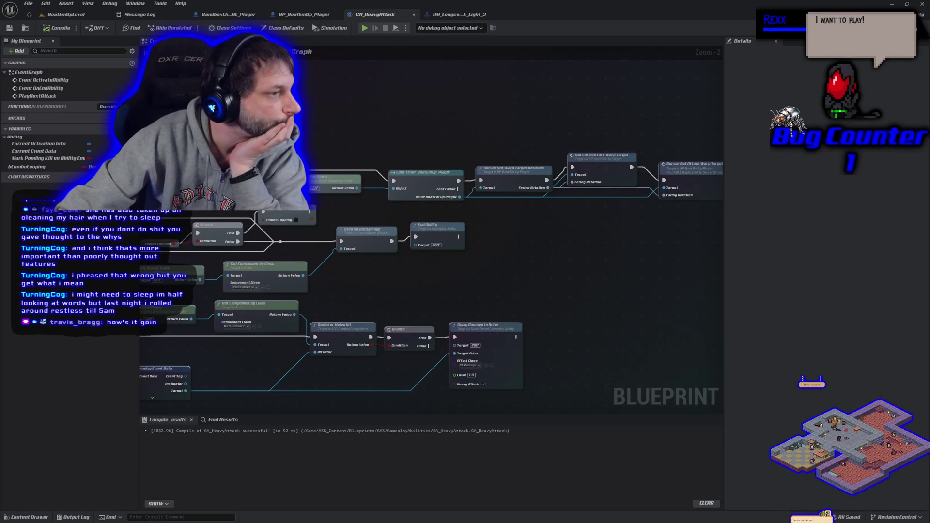
drag(370, 279, 512, 241)
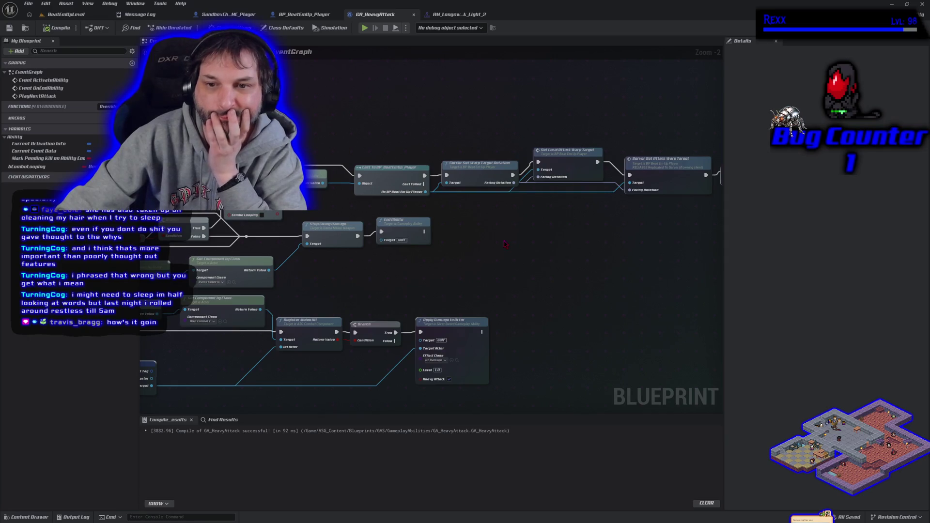
mouse_move(503, 243)
mouse_down()
mouse_move(380, 232)
mouse_move(357, 246)
mouse_up()
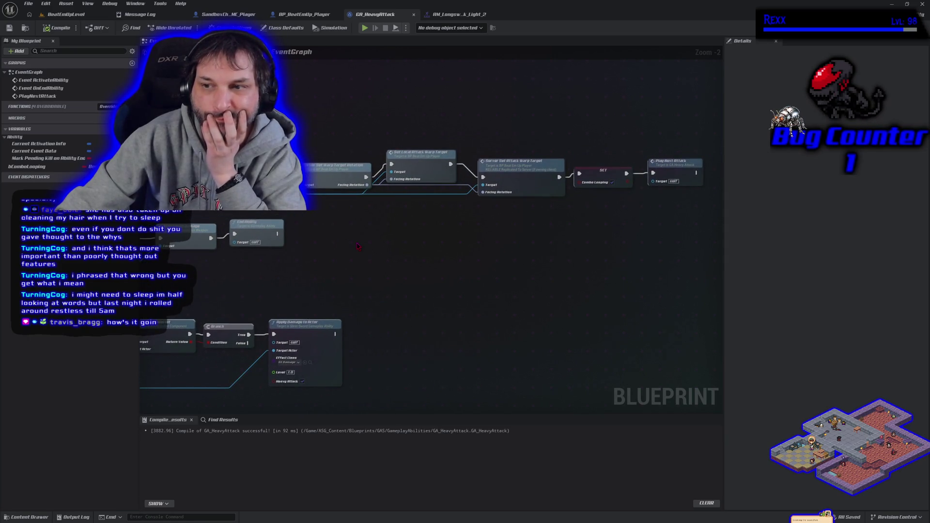
scroll(373, 247, down, 2)
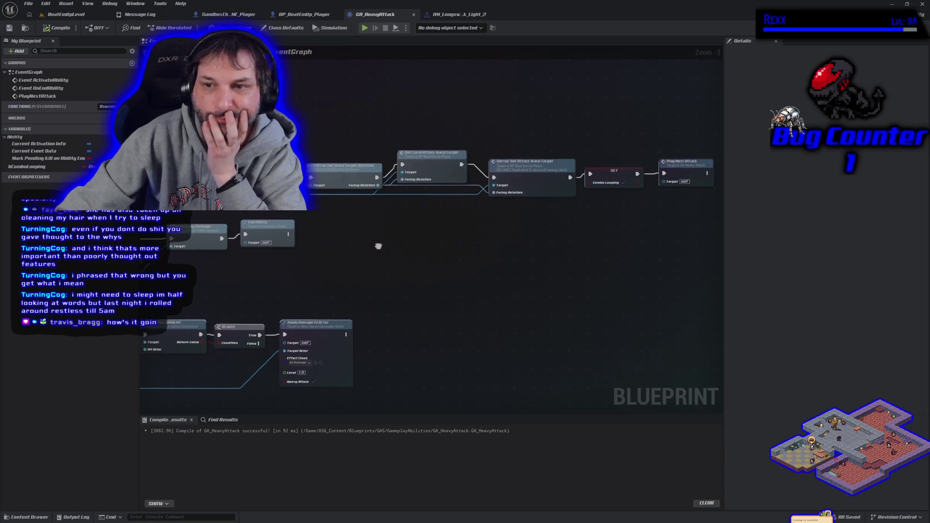
drag(267, 115, 375, 247)
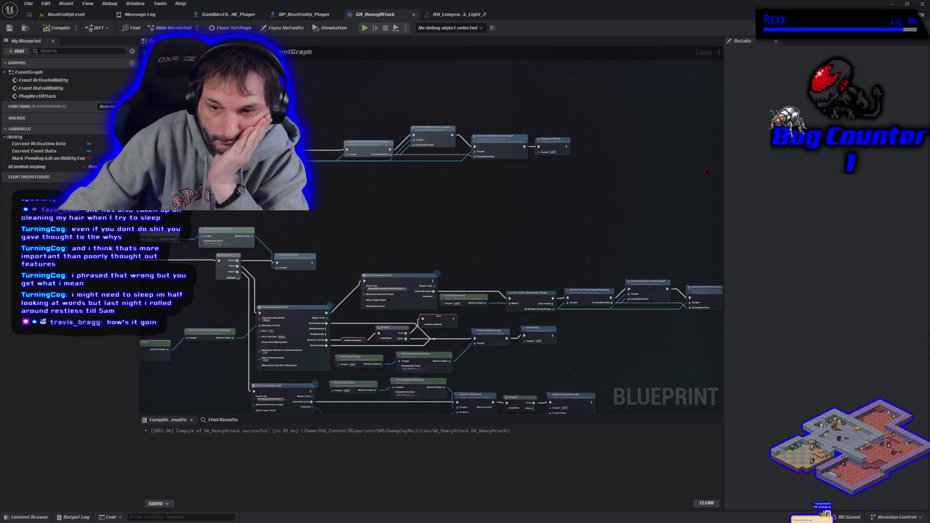
- Wire the SET node's exec output into the damage Branch, then compile and save
mouse_move(454, 320)
mouse_down()
mouse_move(489, 339)
mouse_move(433, 338)
mouse_up()
click(58, 27)
click(8, 28)
click(66, 14)
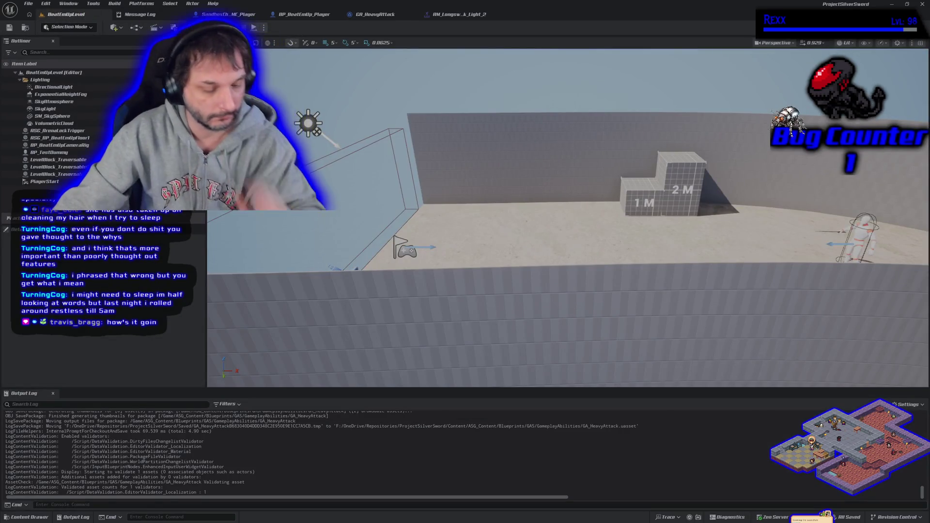
- Playtest the updated heavy attack with Alt+P, stop it, and reopen GA_HeavyAttack
key(alt+p)
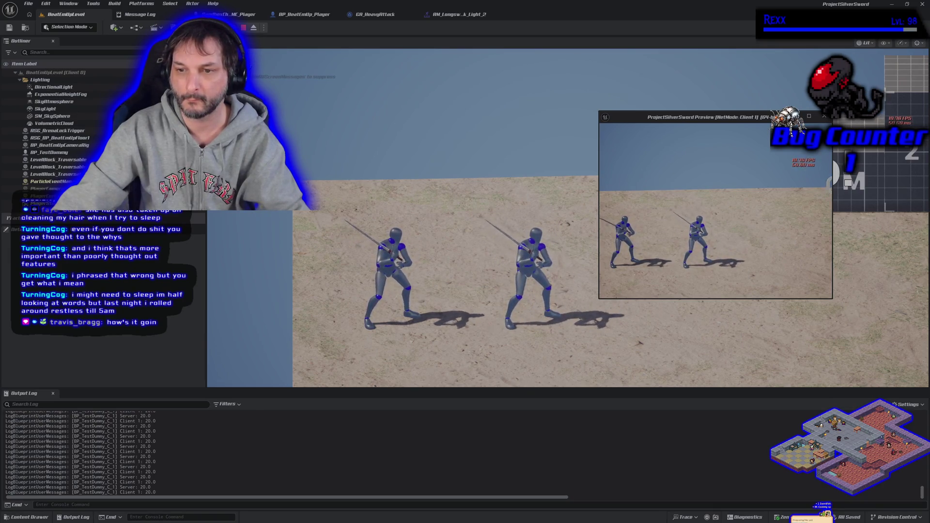
key(Escape)
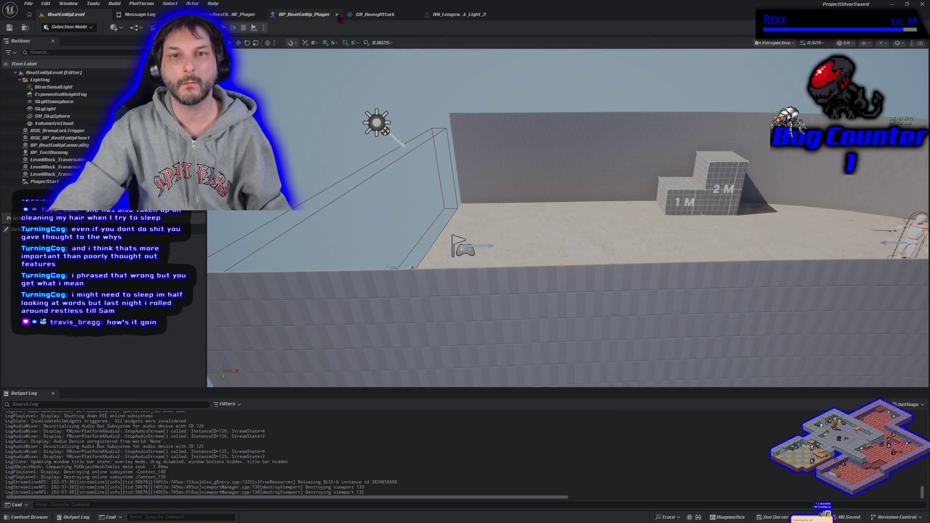
click(378, 14)
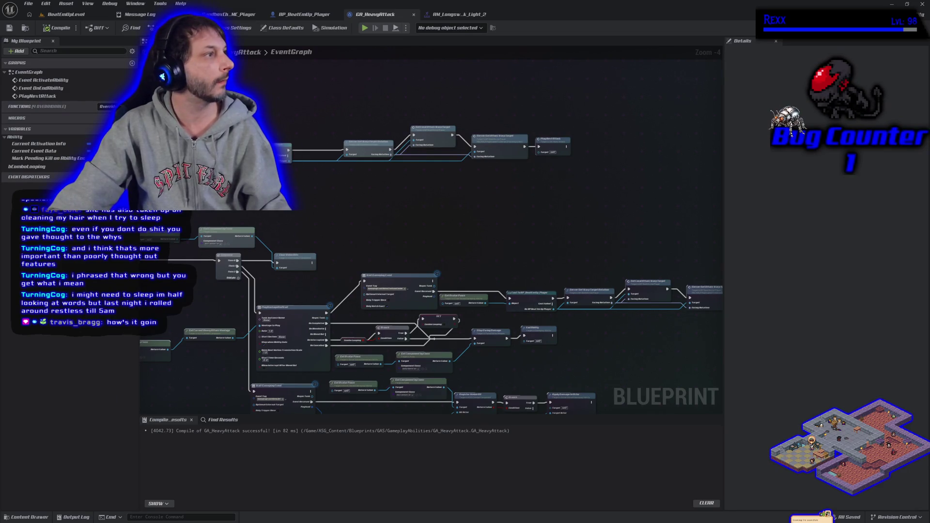
- Dock GA_LightAttack, promote the cast's player output to a variable, then compile and save
drag(339, 30, 349, 16)
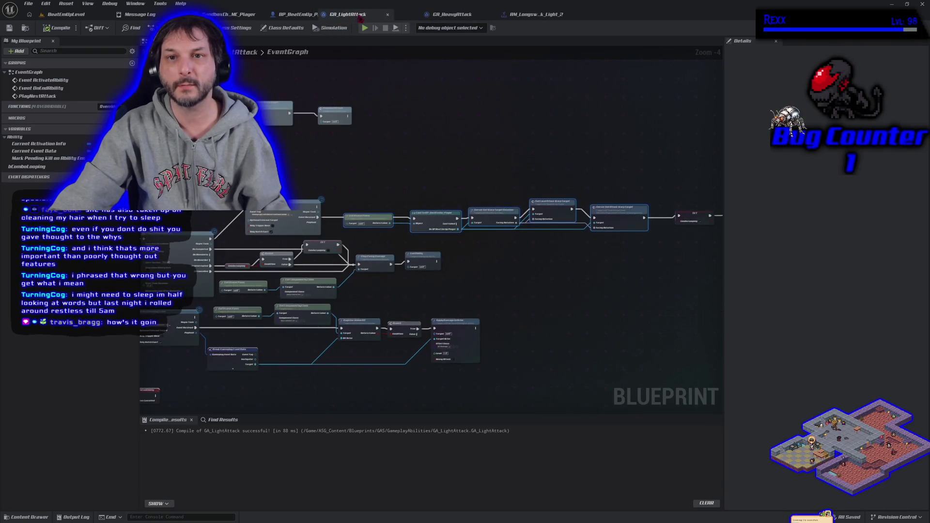
scroll(480, 187, up, 2)
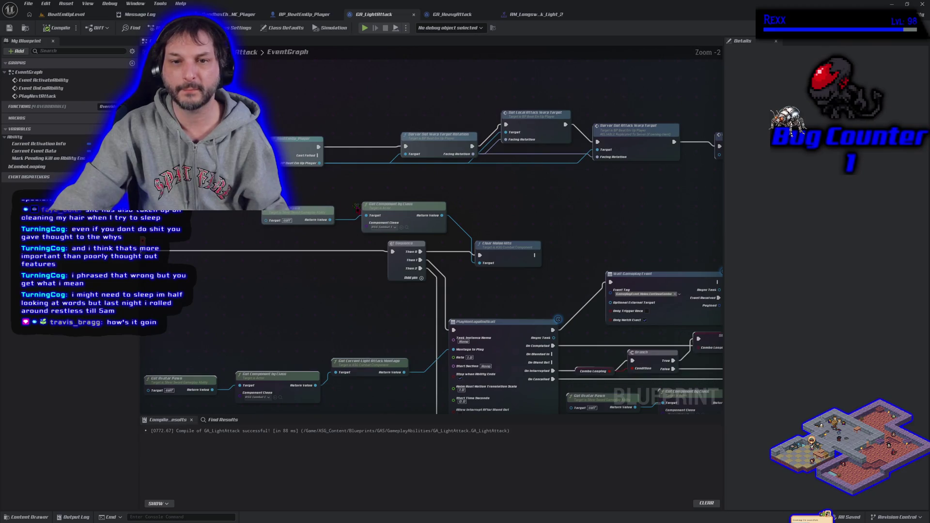
drag(318, 163, 380, 164)
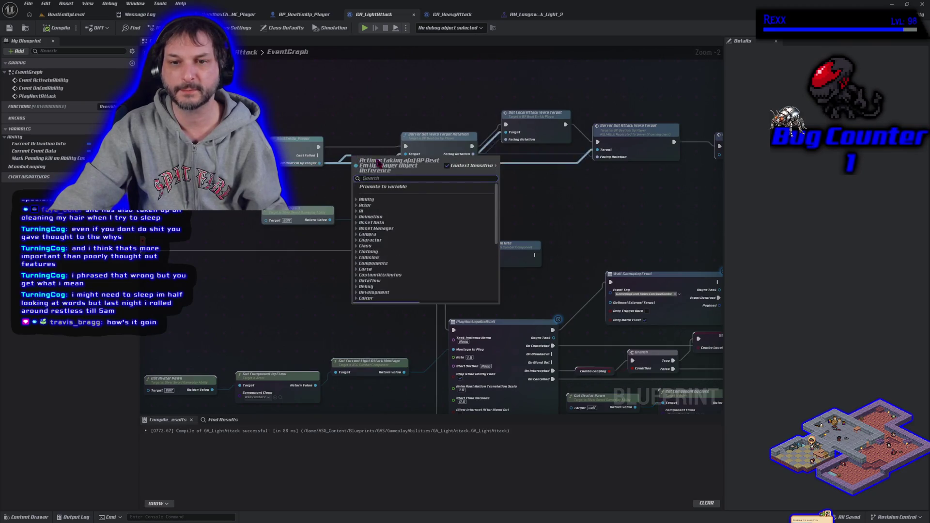
click(383, 187)
key(Return)
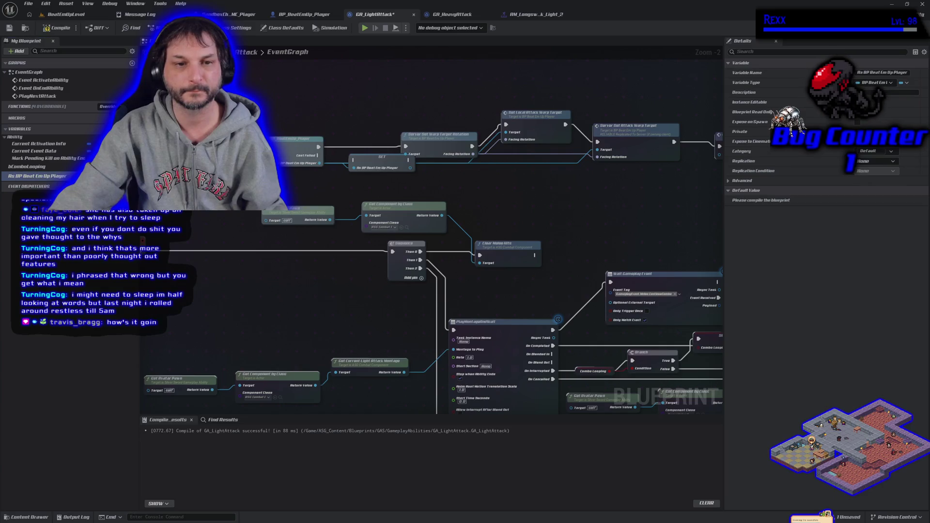
click(57, 27)
key(ctrl+s)
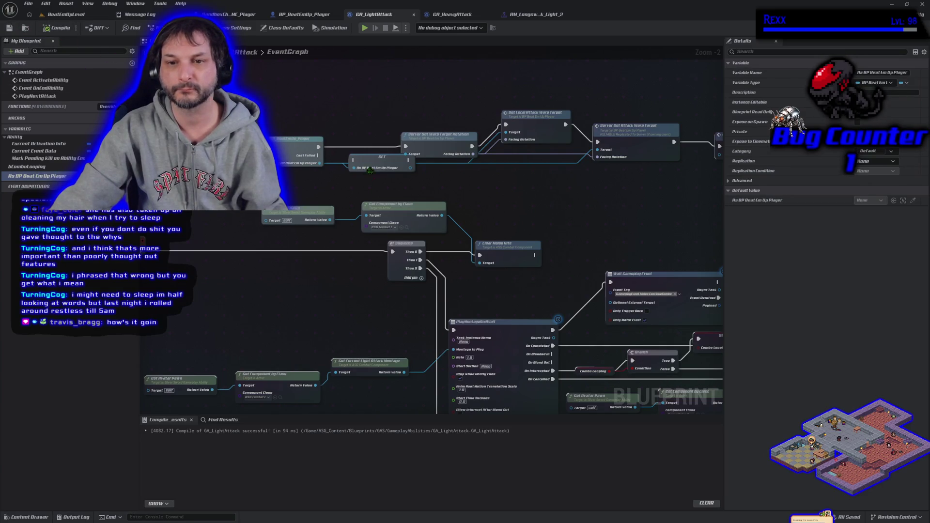
- Place the SET node after the cast and plug the player getter into a Target pin
mouse_move(371, 167)
mouse_down()
mouse_move(353, 147)
mouse_move(405, 146)
mouse_up()
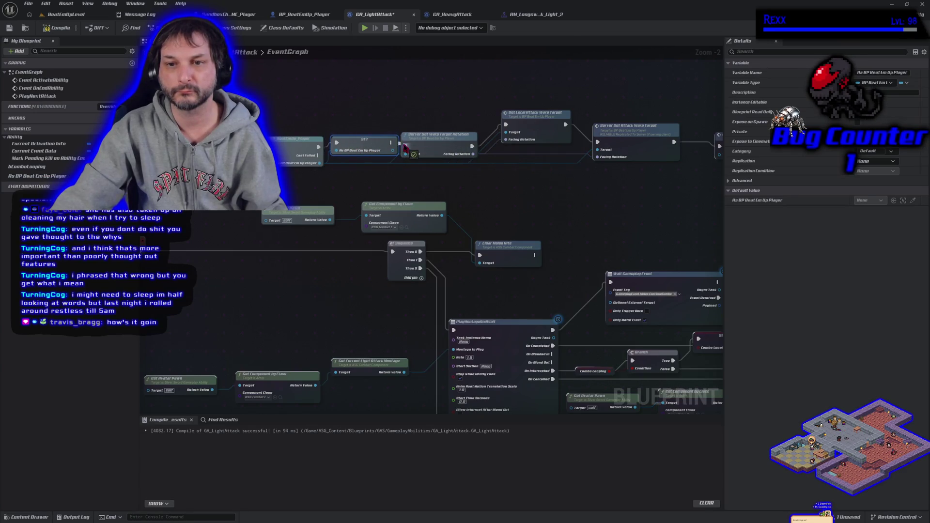
mouse_move(37, 176)
mouse_down()
mouse_move(410, 189)
mouse_move(413, 162)
mouse_move(342, 173)
mouse_up()
mouse_move(23, 176)
mouse_down()
mouse_move(569, 190)
mouse_move(603, 151)
mouse_up()
mouse_move(318, 163)
mouse_down()
mouse_move(382, 172)
mouse_move(368, 174)
mouse_move(345, 151)
mouse_up()
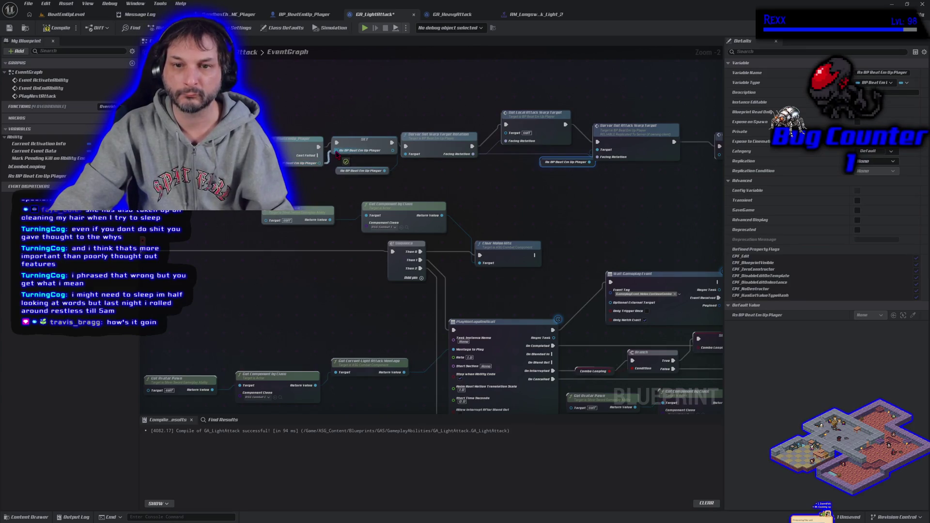
mouse_move(479, 195)
mouse_down()
mouse_move(350, 183)
mouse_move(366, 187)
mouse_up()
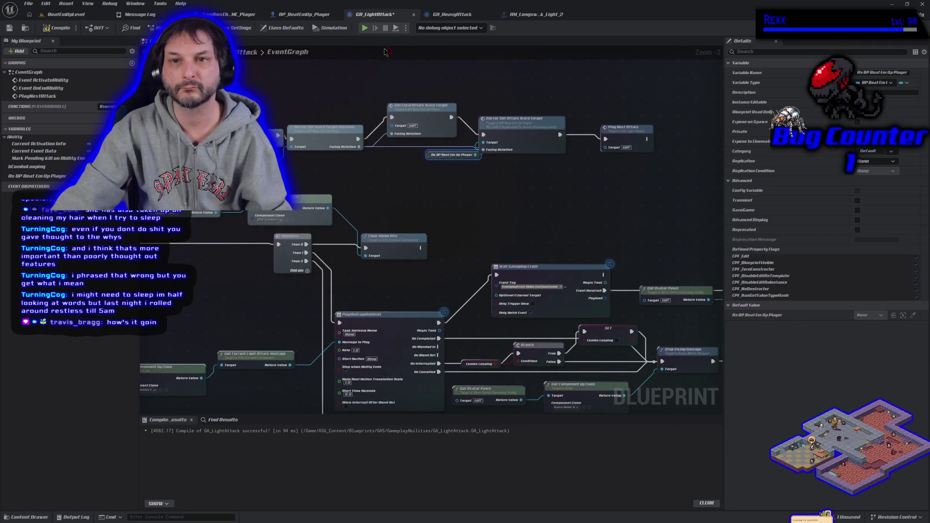
- Compare with GA_HeavyAttack and plug the player getter into another warp-target Target pin
click(451, 15)
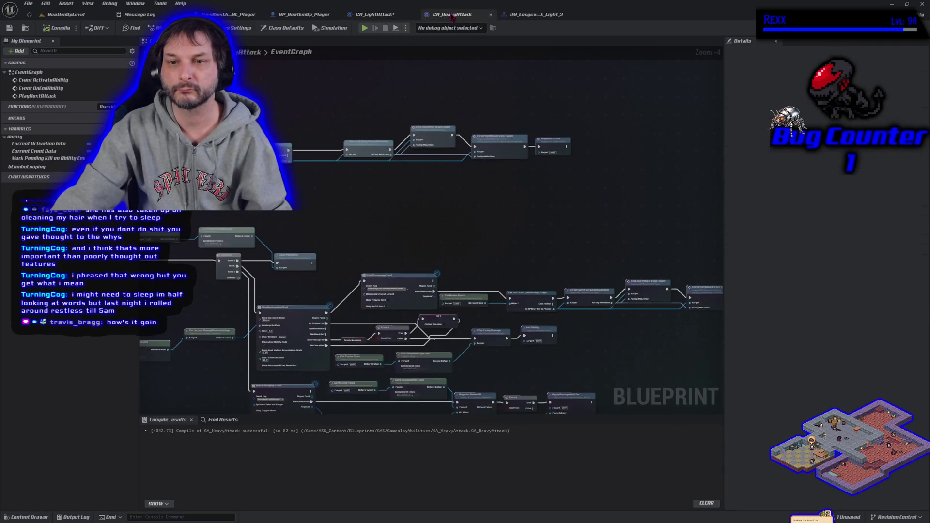
click(380, 14)
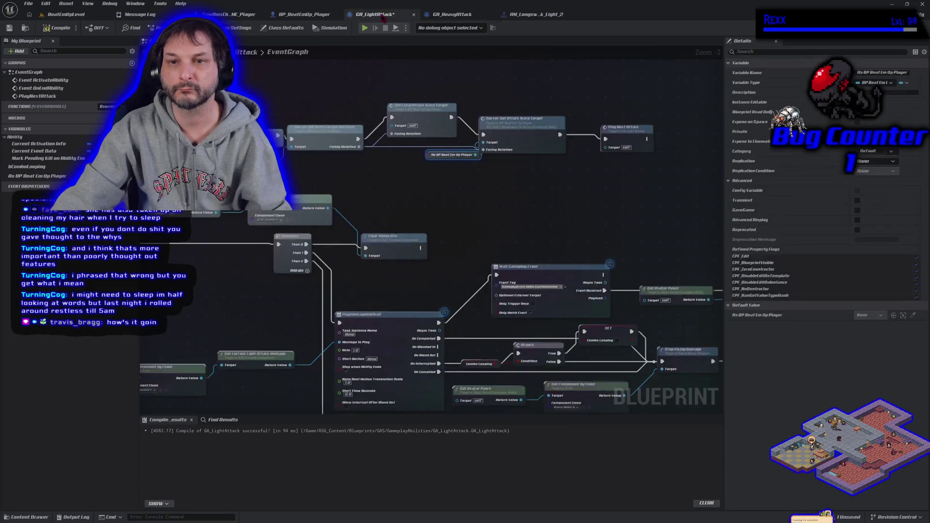
mouse_move(362, 155)
mouse_down()
mouse_move(367, 183)
mouse_move(382, 183)
mouse_up()
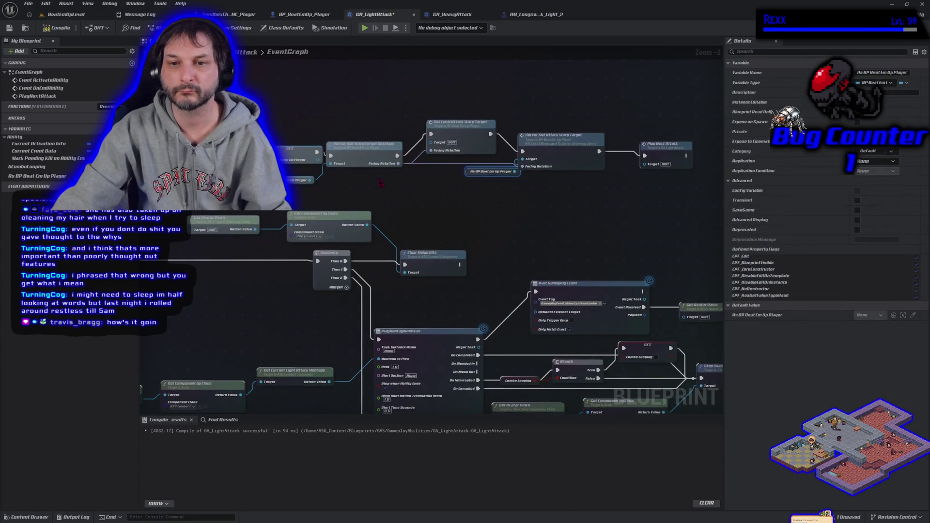
drag(38, 176, 432, 144)
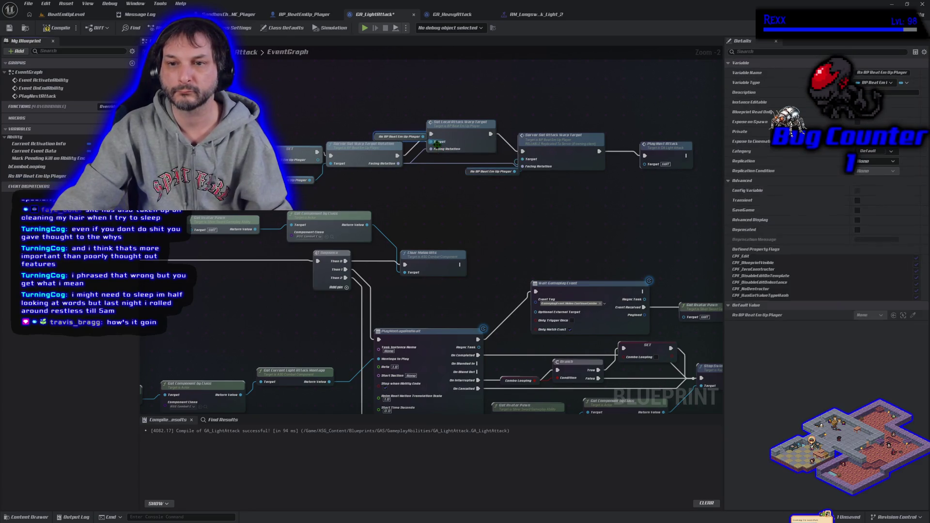
drag(376, 137, 359, 138)
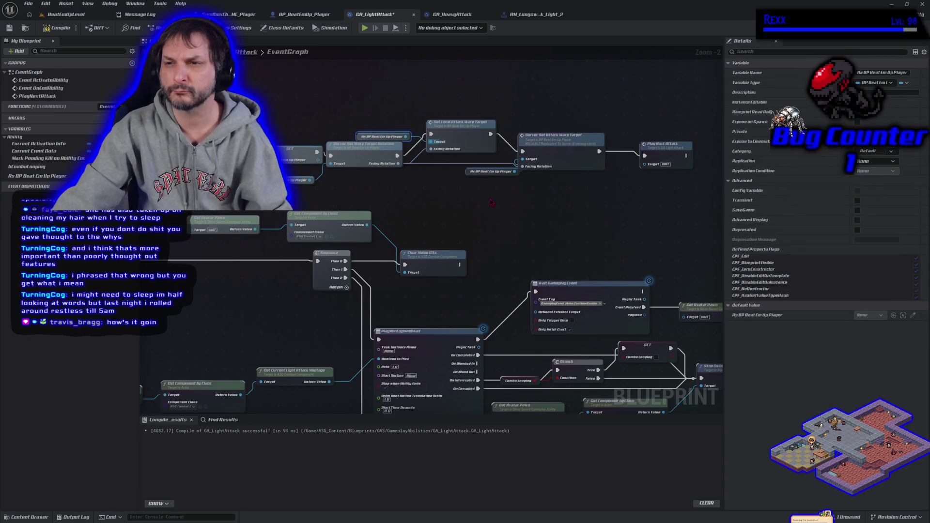
click(446, 16)
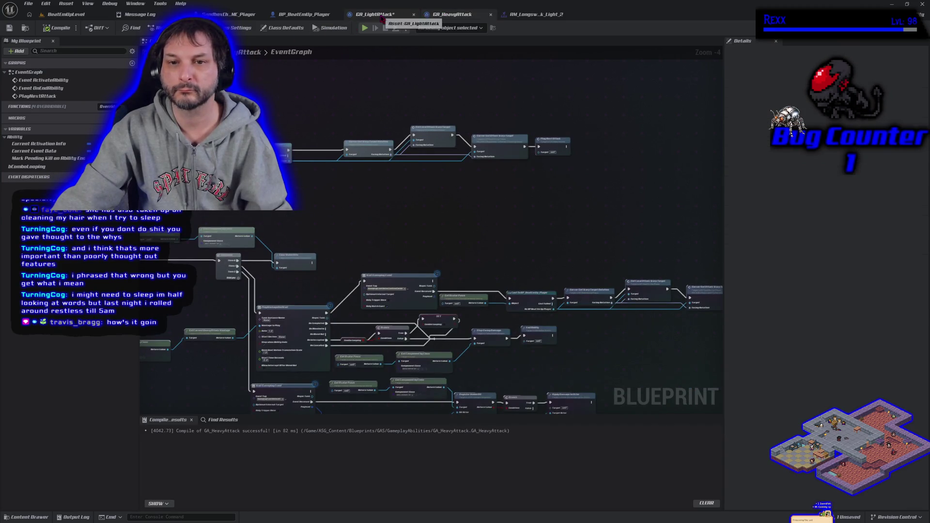
- Delete the redundant second Cast To BP_BeatEmUp_Player node in GA_LightAttack
click(375, 14)
drag(582, 235, 350, 179)
click(350, 179)
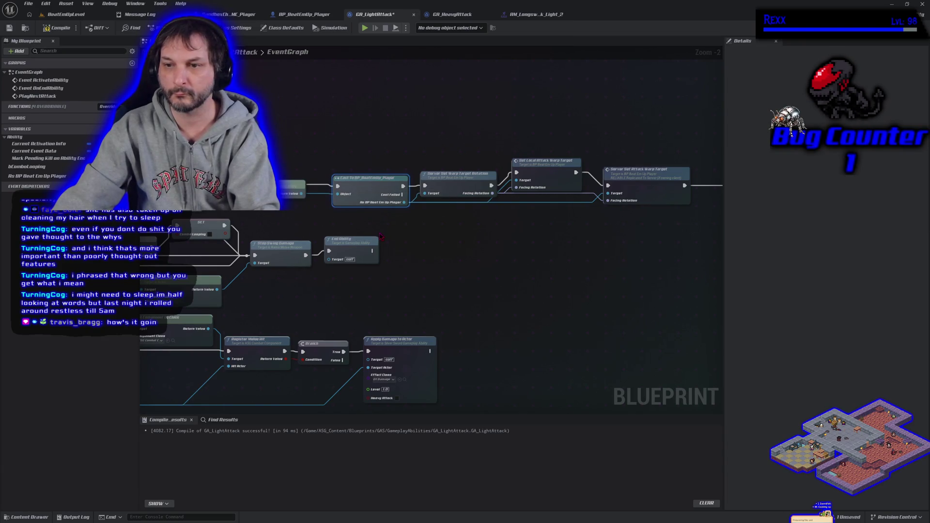
key(Delete)
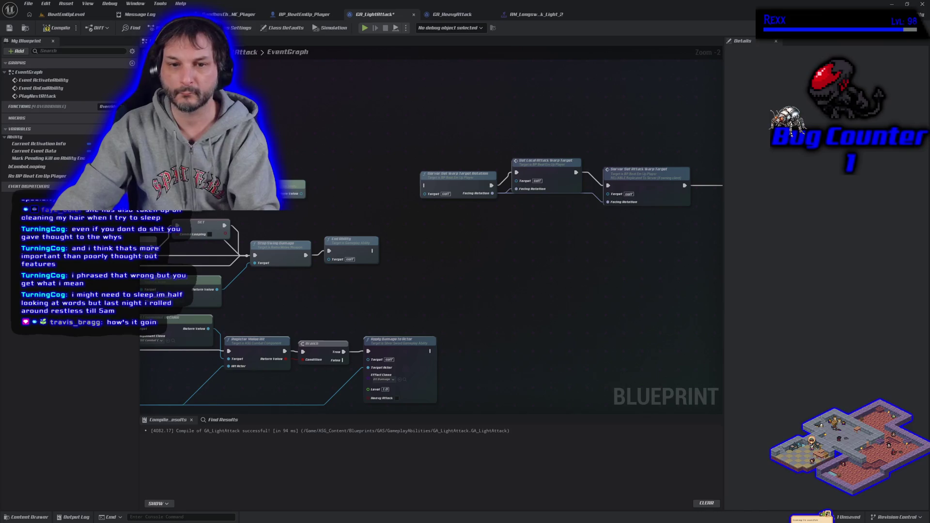
- Wire stored player variable getters into each warp-target Target pin, including Set Local Attack Warp Target
mouse_move(38, 176)
mouse_down()
mouse_move(370, 219)
mouse_move(428, 192)
mouse_up()
drag(370, 190, 356, 199)
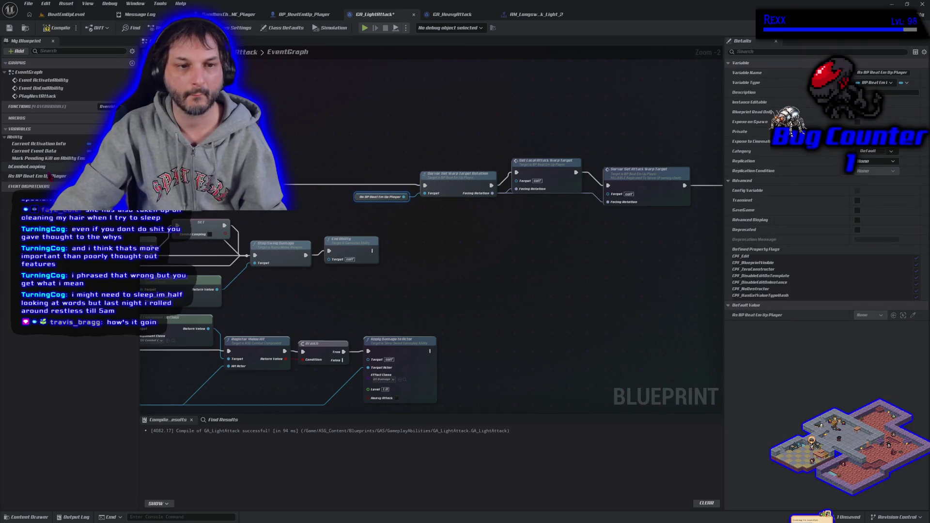
click(34, 176)
drag(520, 183, 517, 181)
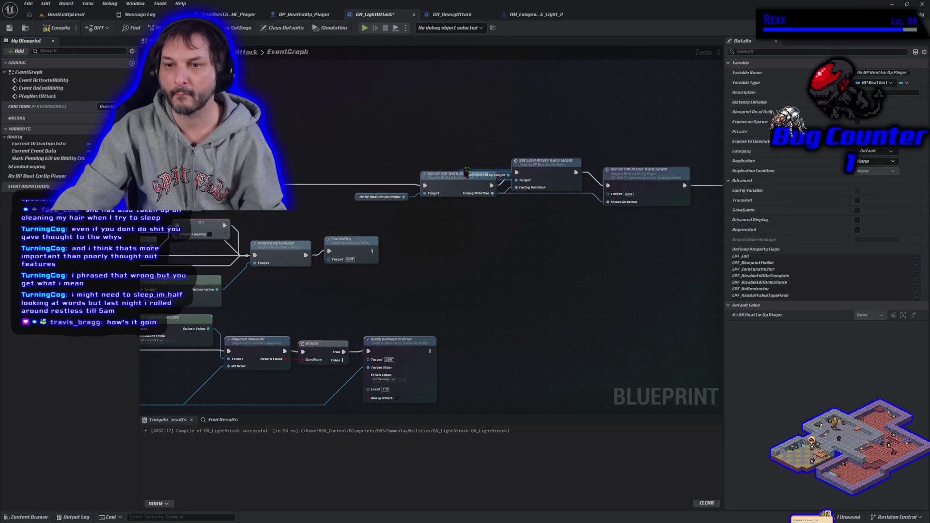
mouse_move(34, 176)
mouse_down()
mouse_move(521, 213)
mouse_move(603, 197)
mouse_move(556, 210)
mouse_up()
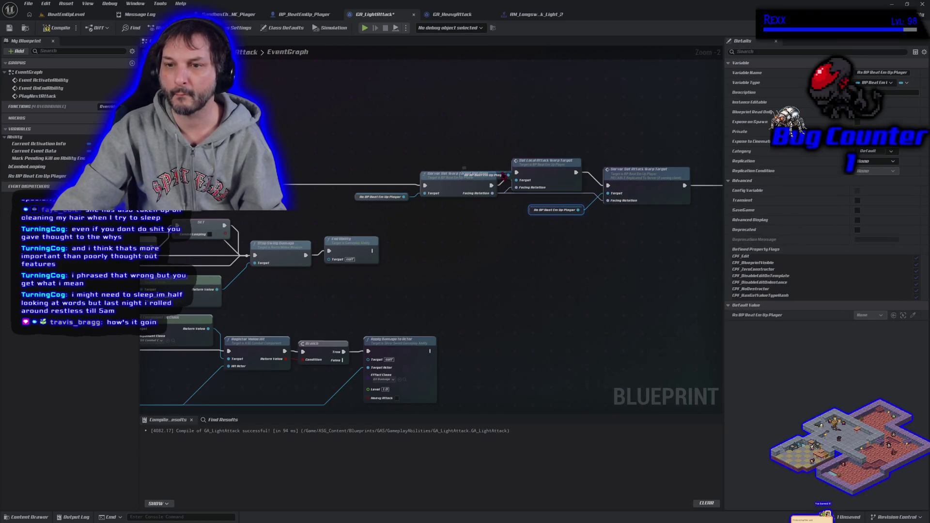
drag(501, 173, 489, 207)
- Shift the warp-target, SET and Play Next Attack nodes left, then recompile and save
drag(382, 156, 697, 215)
drag(635, 183, 501, 180)
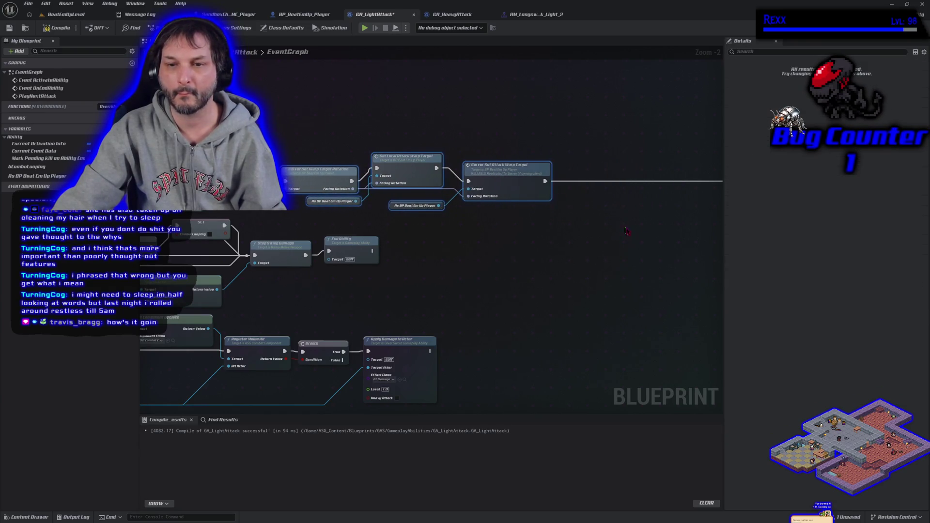
mouse_move(512, 148)
mouse_down()
mouse_move(634, 199)
mouse_move(535, 180)
mouse_move(444, 180)
mouse_up()
key(F7)
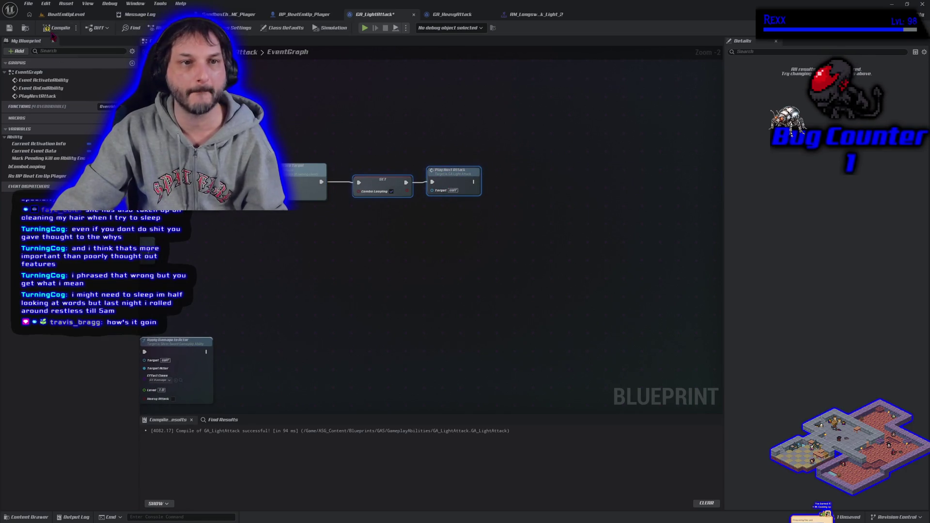
click(297, 252)
key(ctrl+s)
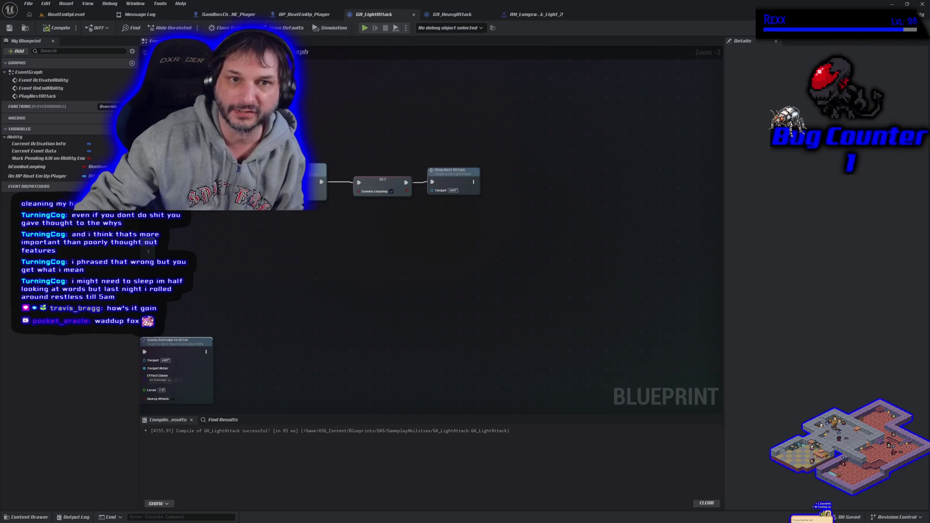
- Scroll the GA_LightAttack graph to review the compiled node chain
scroll(537, 346, down, 3)
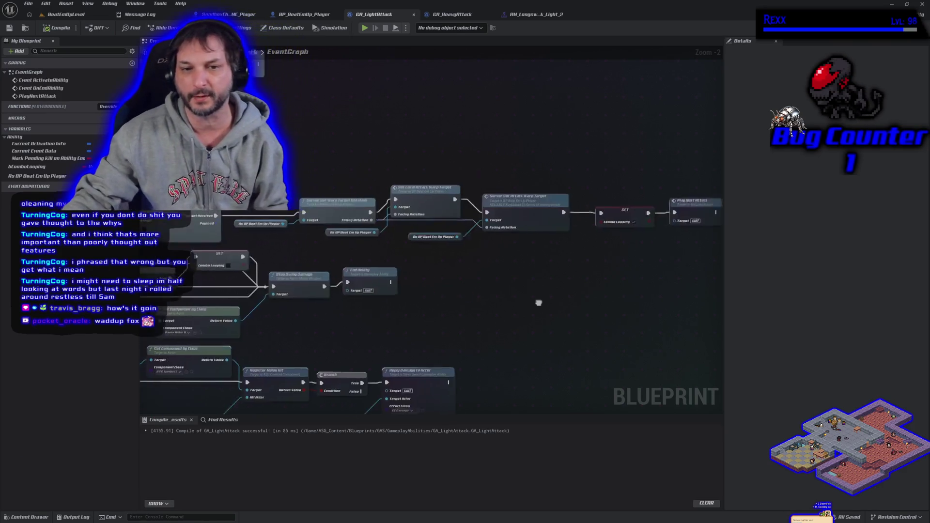
- Check the open tabs, then settle on GA_HeavyAttack and pan its event graph to see more nodes
drag(450, 218, 425, 176)
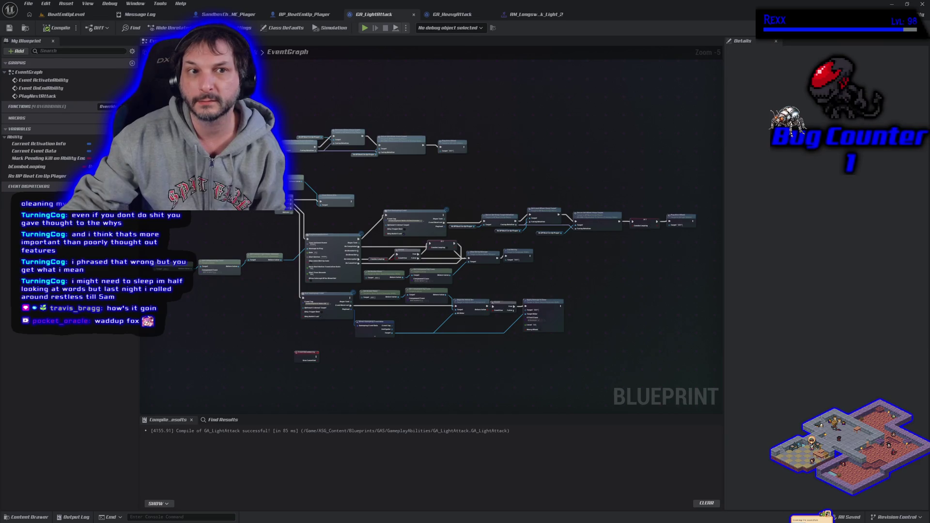
click(70, 17)
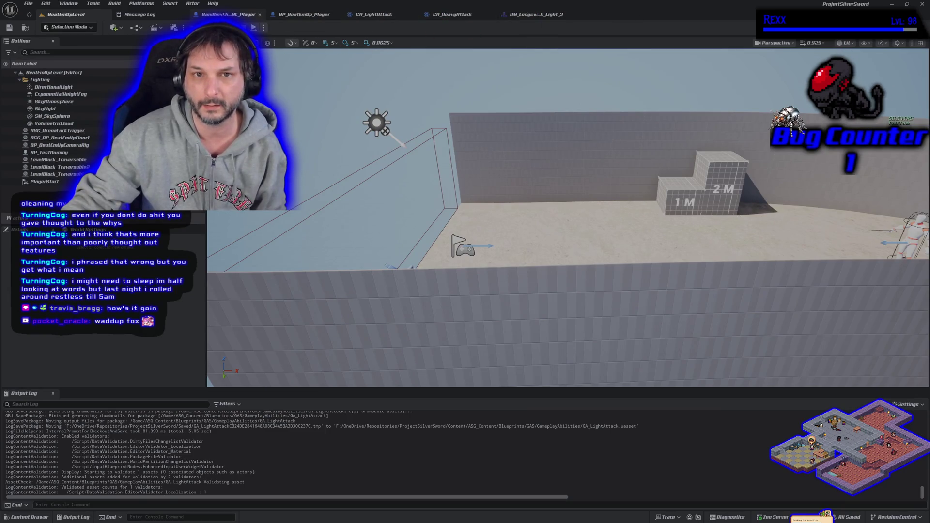
click(228, 14)
click(373, 14)
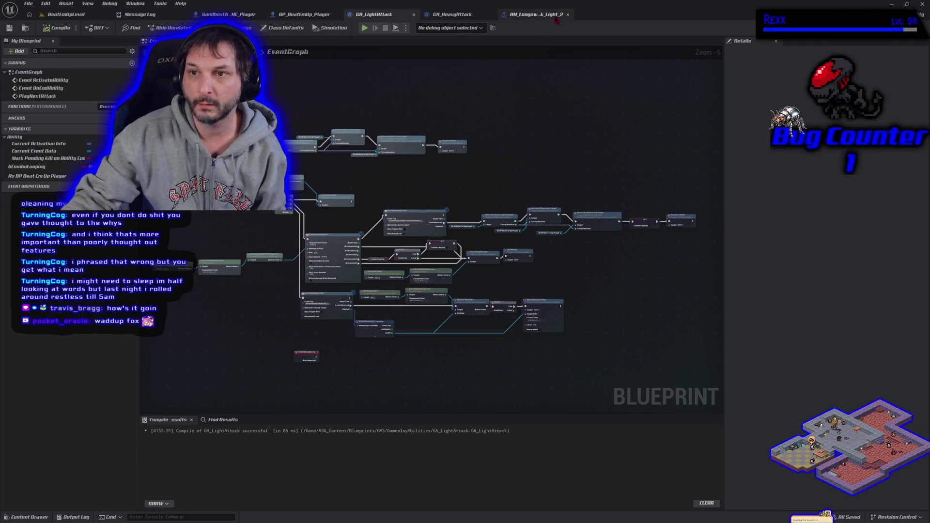
click(60, 19)
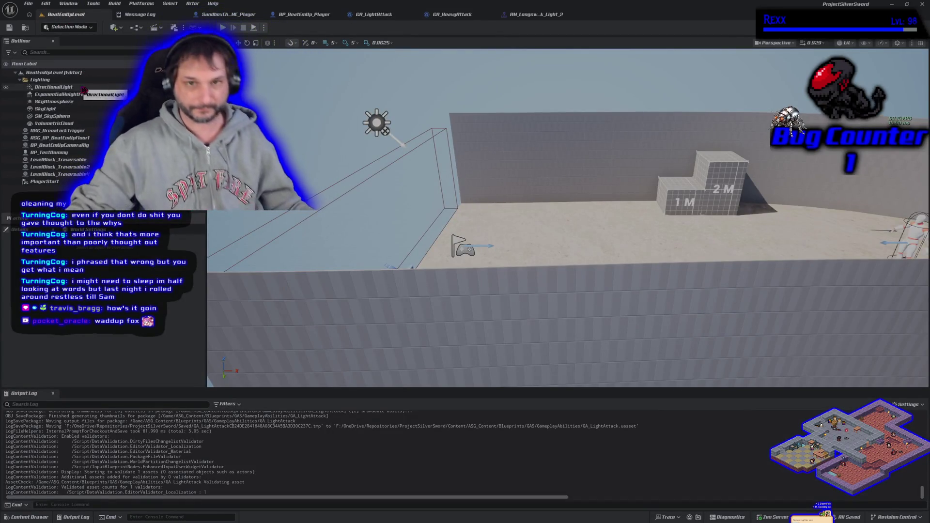
click(452, 14)
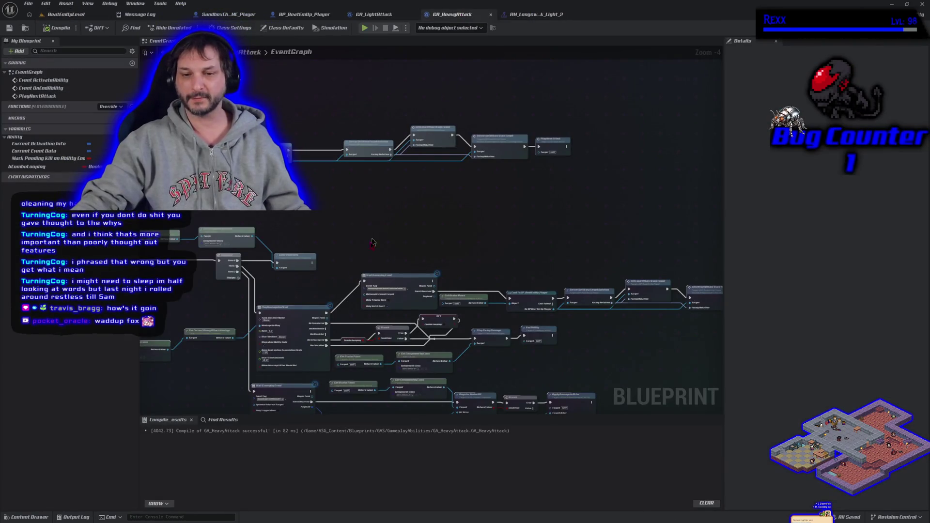
drag(400, 234, 380, 142)
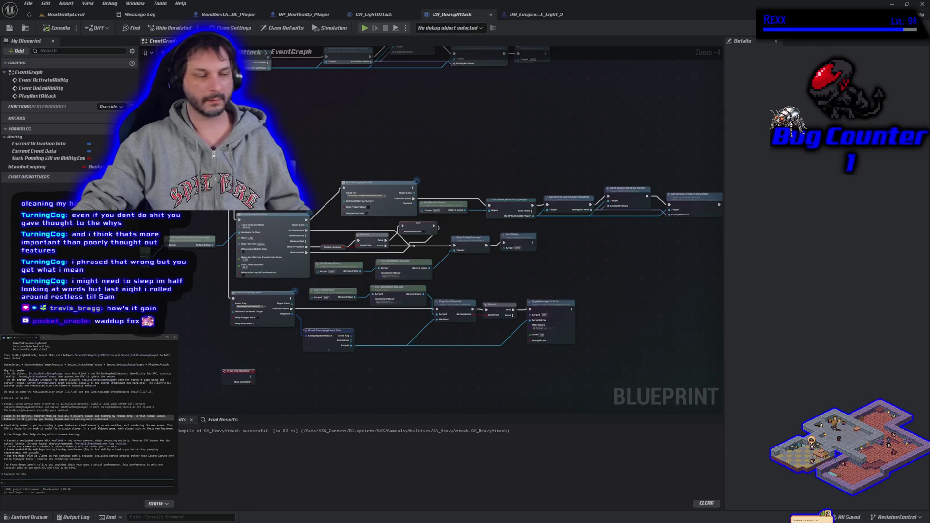
- Select the GA_LightAttack graph nodes and paste them into the terminal assistant
scroll(196, 272, down, 4)
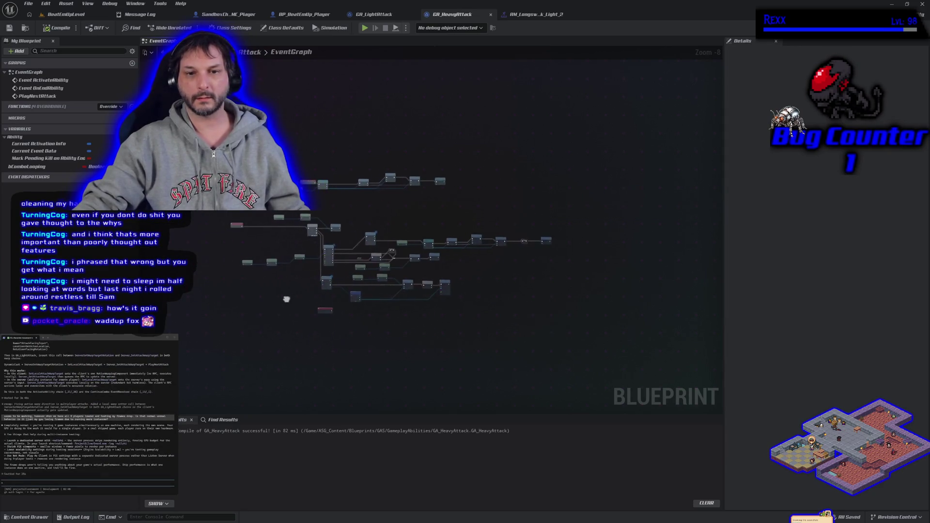
click(374, 14)
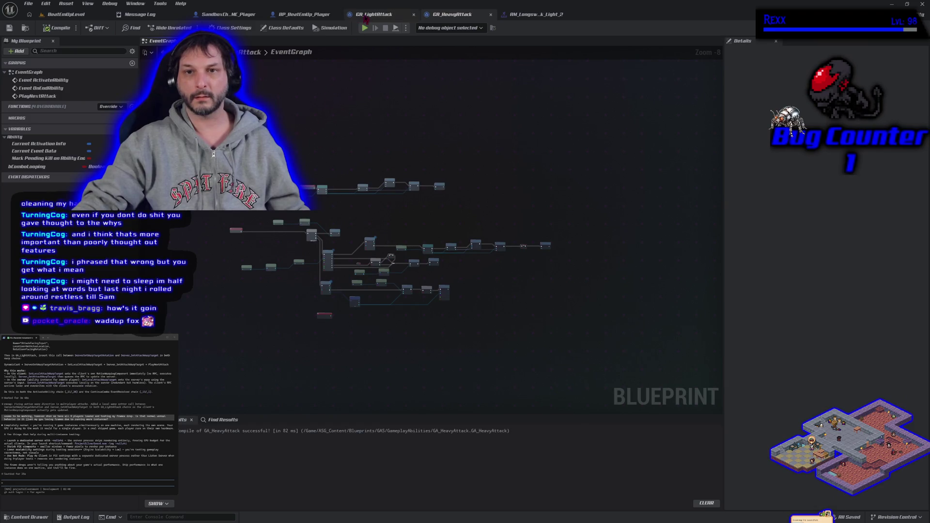
scroll(306, 111, down, 2)
mouse_move(293, 89)
mouse_down()
mouse_move(511, 291)
mouse_move(482, 291)
mouse_up()
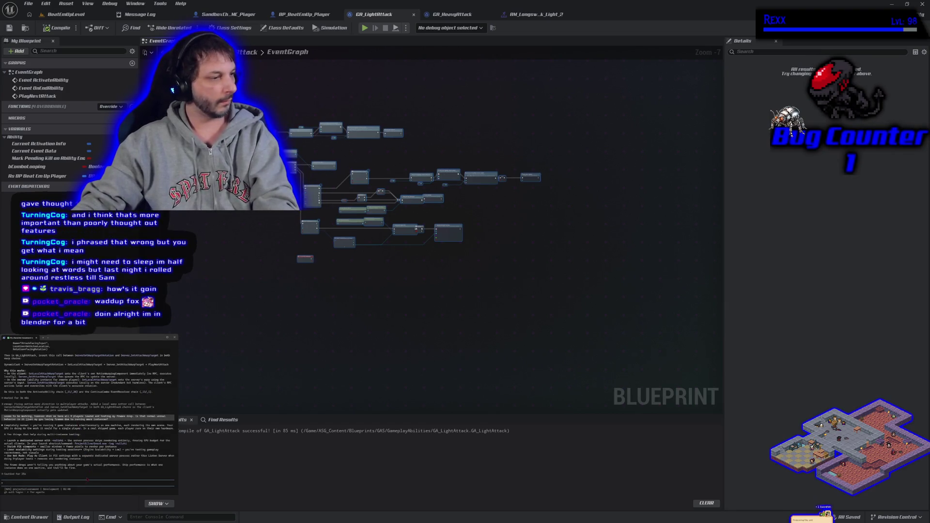
key(ctrl+v)
key(Return)
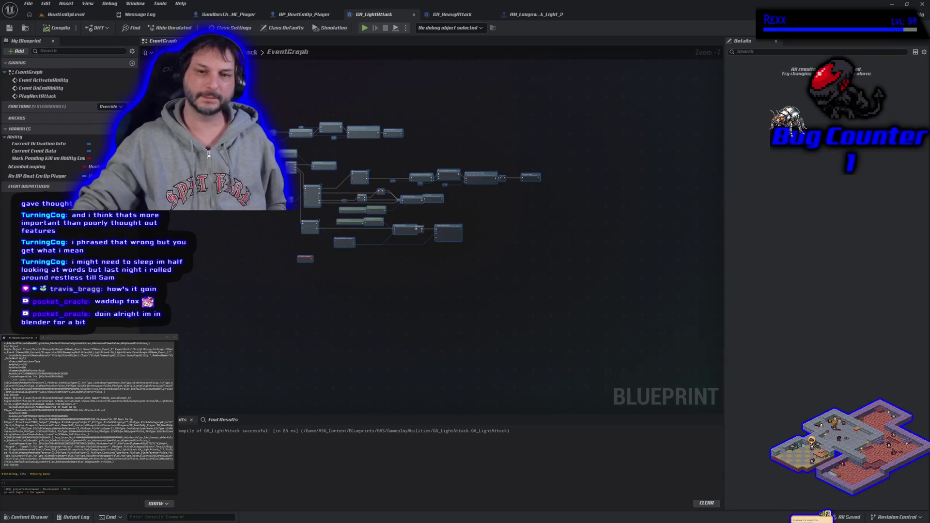
click(198, 296)
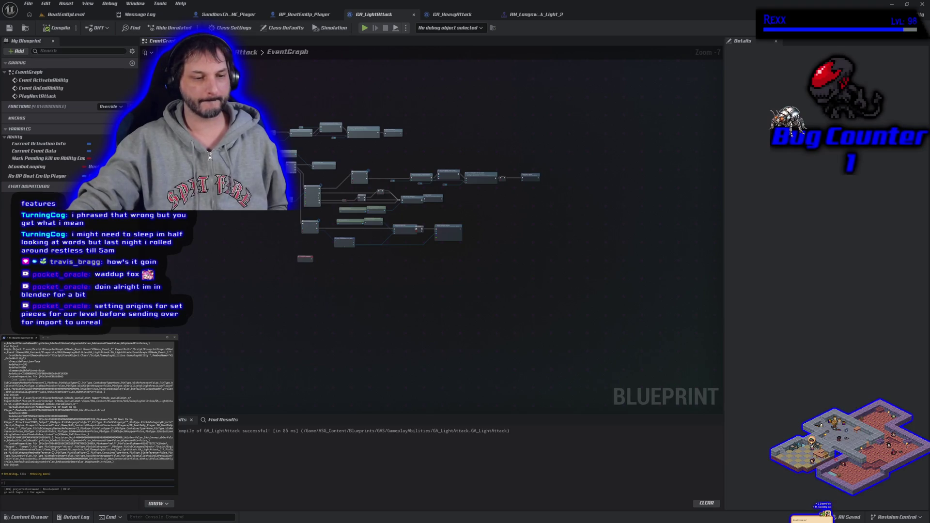
- Paste the GA_HeavyAttack nodes into the terminal assistant and submit them
click(67, 16)
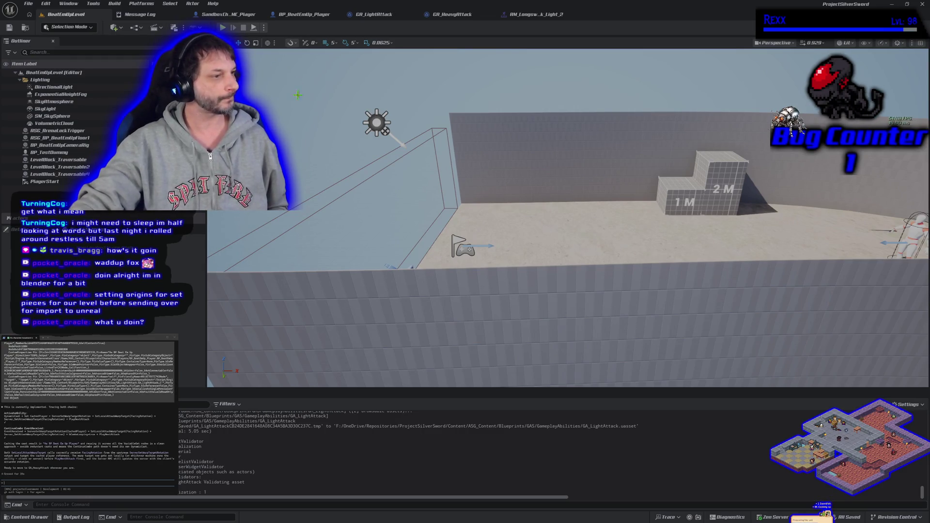
click(452, 15)
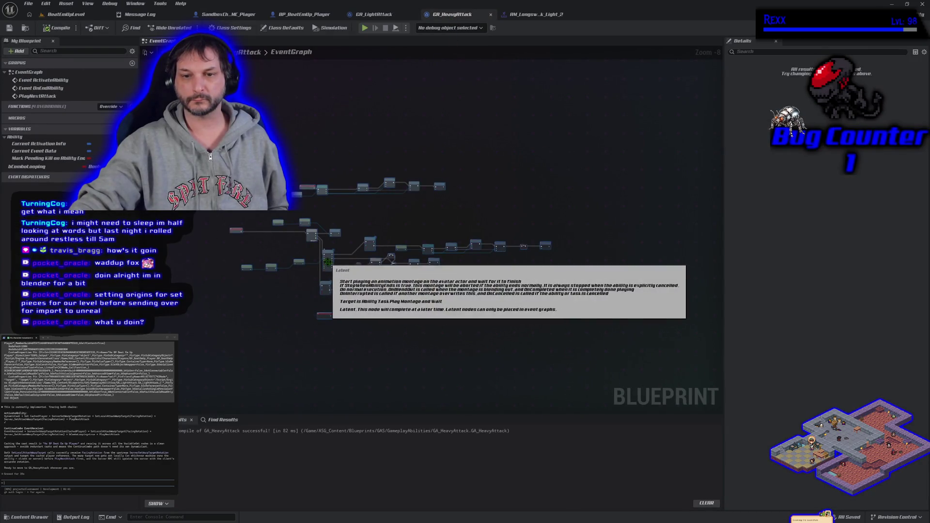
right_click(328, 262)
click(301, 304)
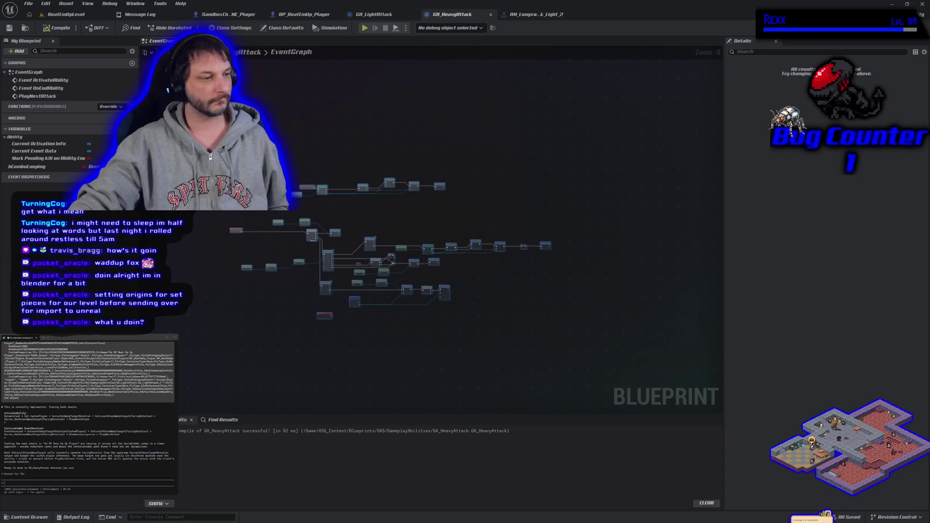
key(ctrl+v)
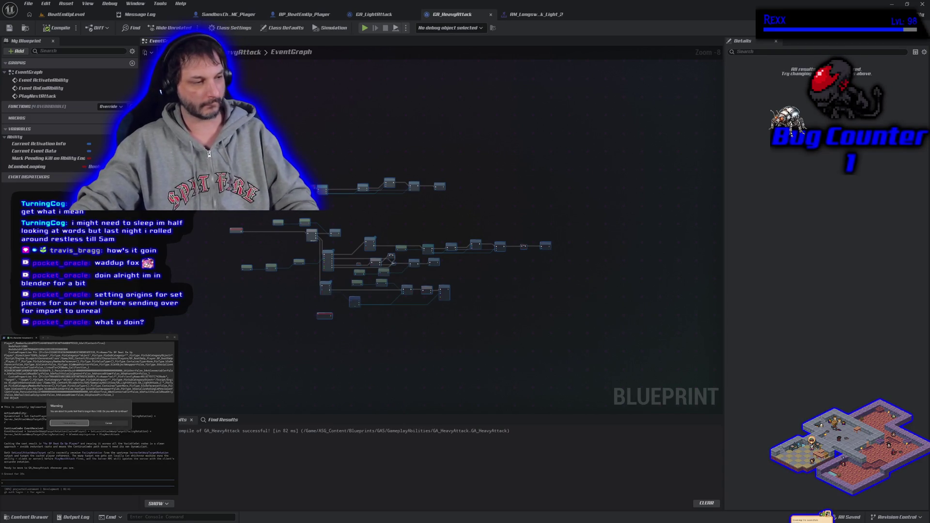
key(Return)
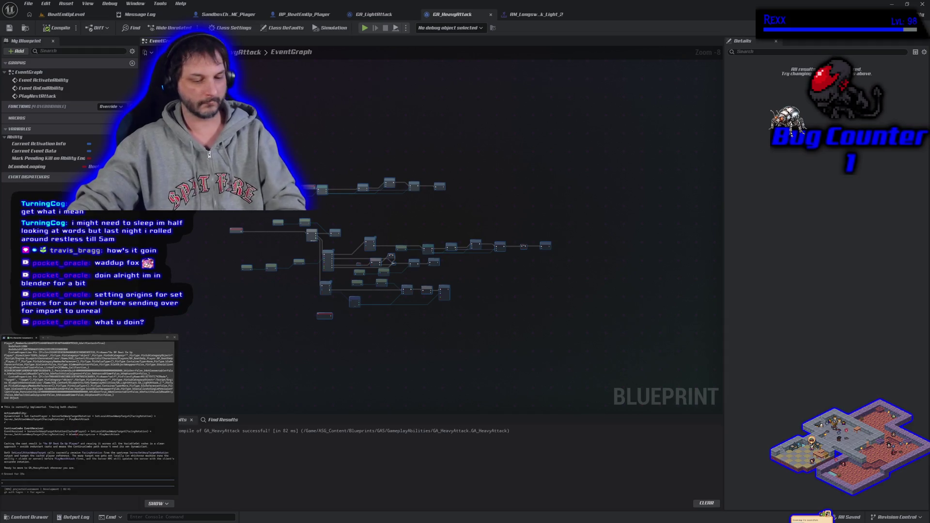
key(Return)
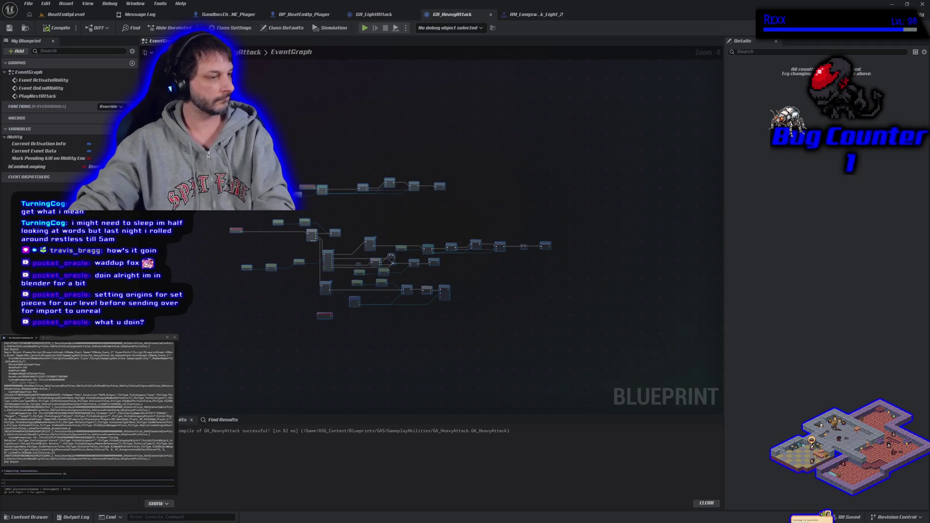
click(205, 322)
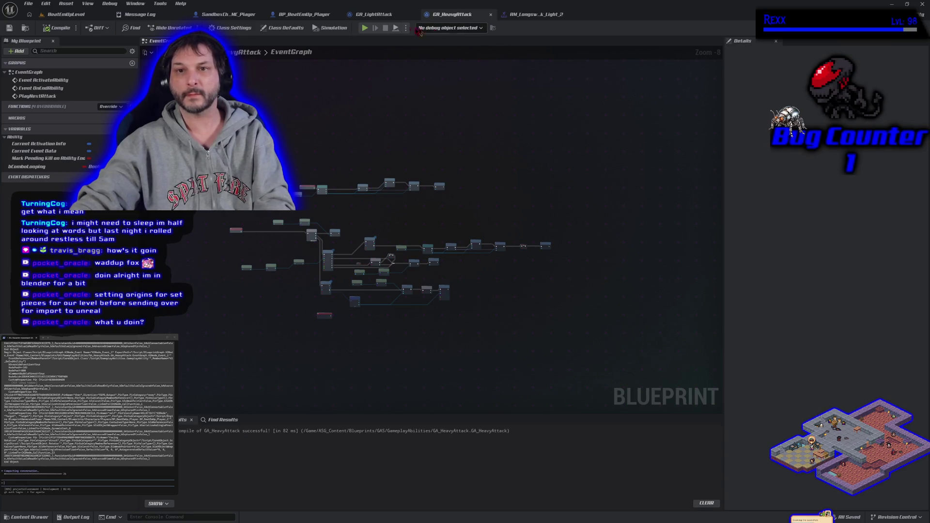
- Glance over the GA_LightAttack and BP_BeatEmUp_Player graphs, then return to the BeatEmUpLevel viewport
click(376, 15)
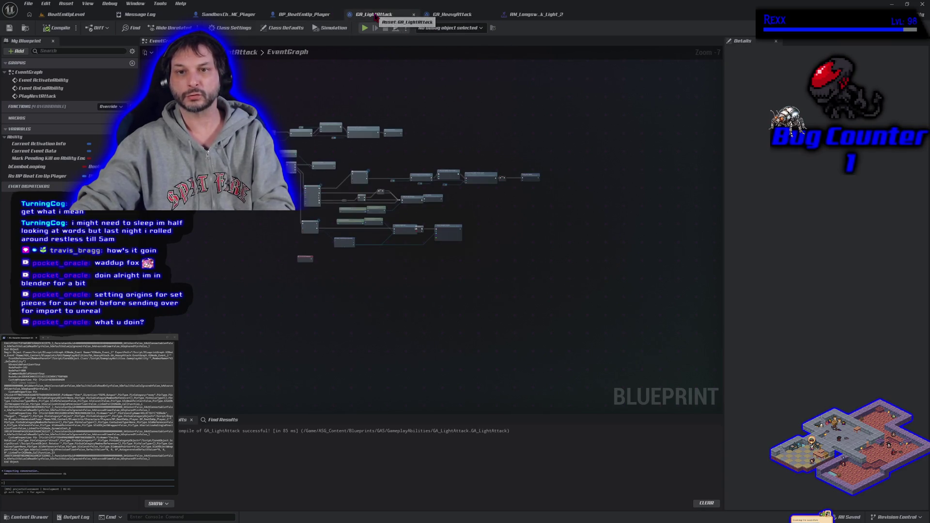
click(284, 18)
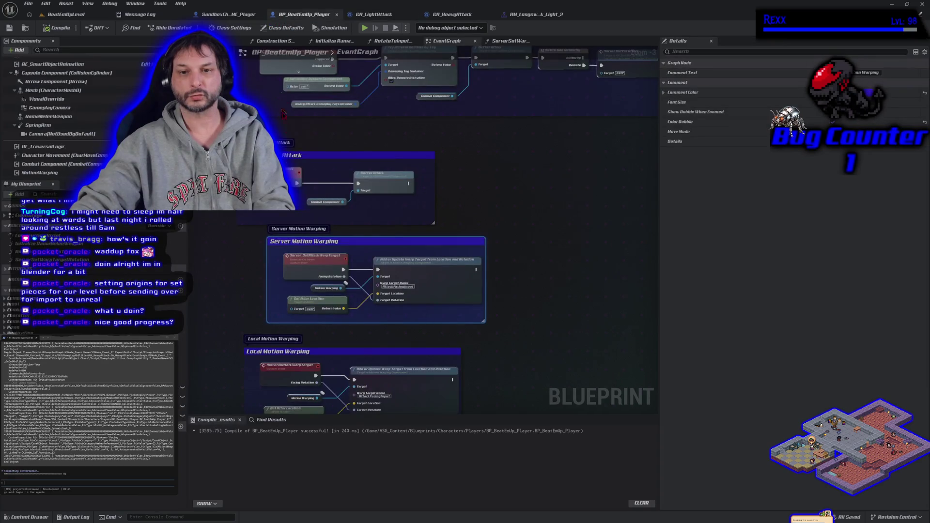
scroll(280, 254, down, 3)
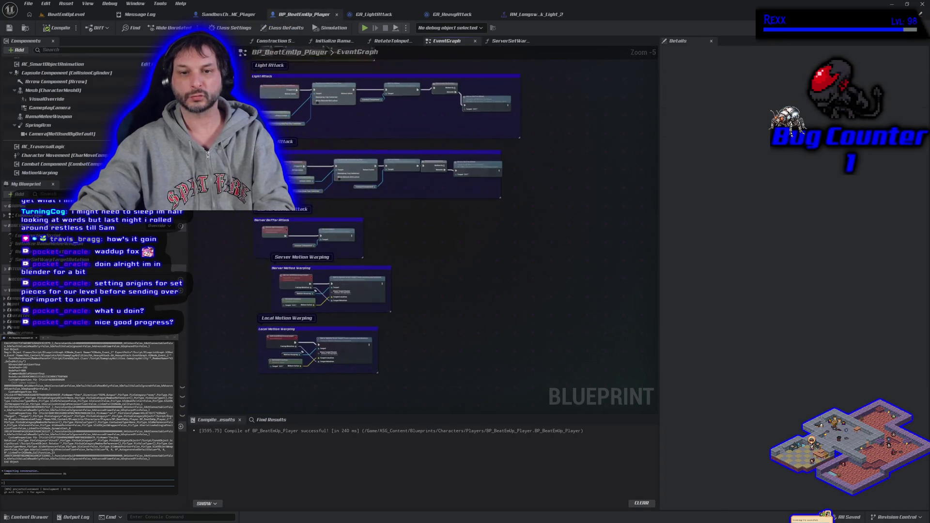
scroll(320, 176, up, 1)
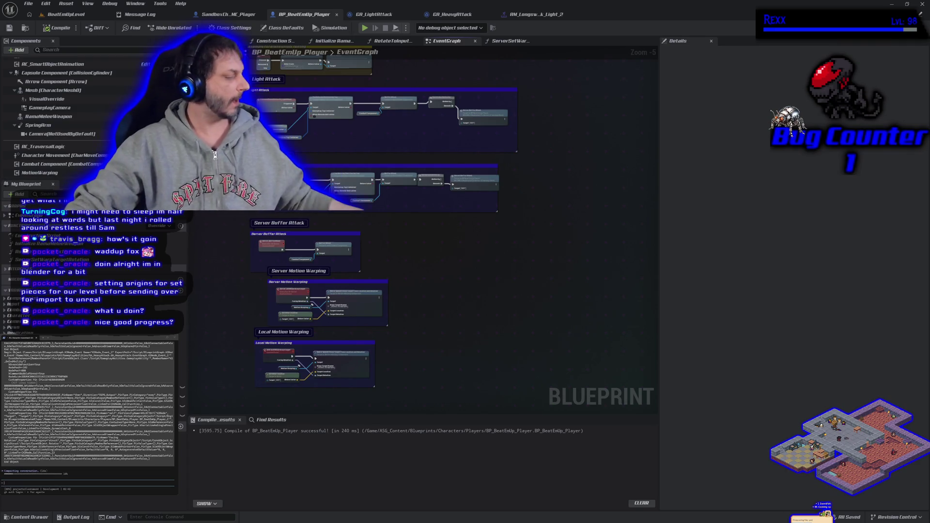
click(65, 14)
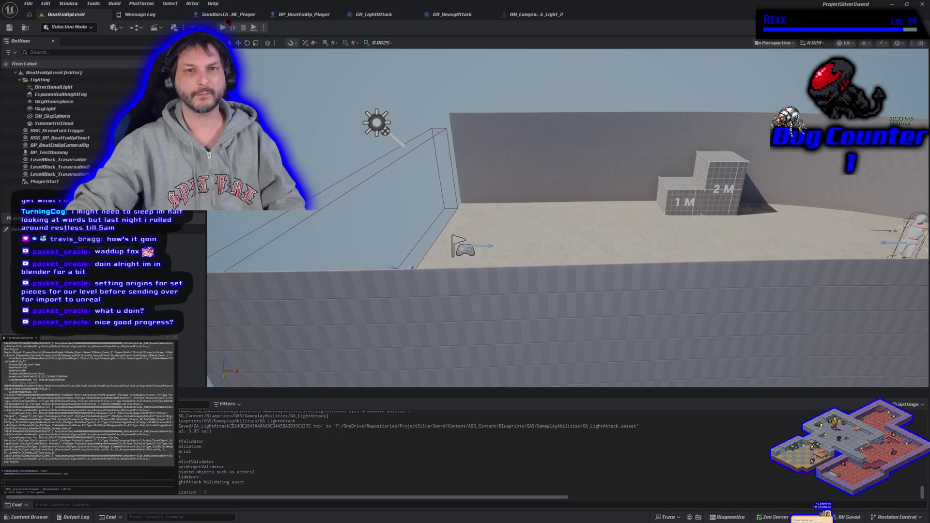
- Run and stop a Play In Editor test, then open the SandboxCharacter_CMC_Player graph
click(222, 28)
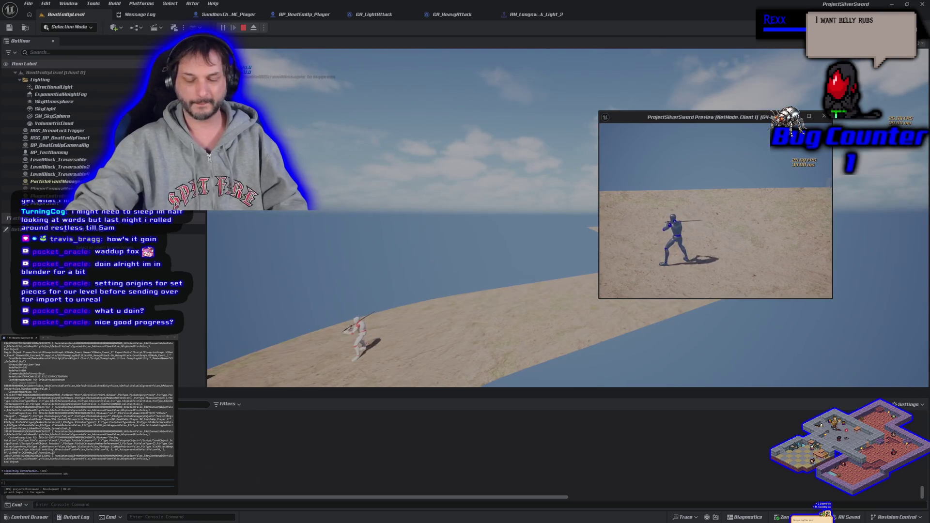
key(Escape)
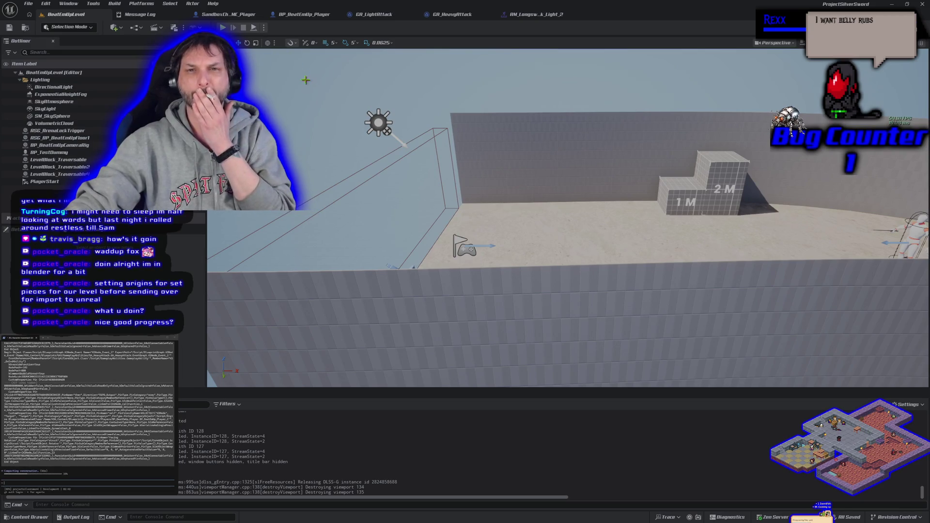
click(238, 14)
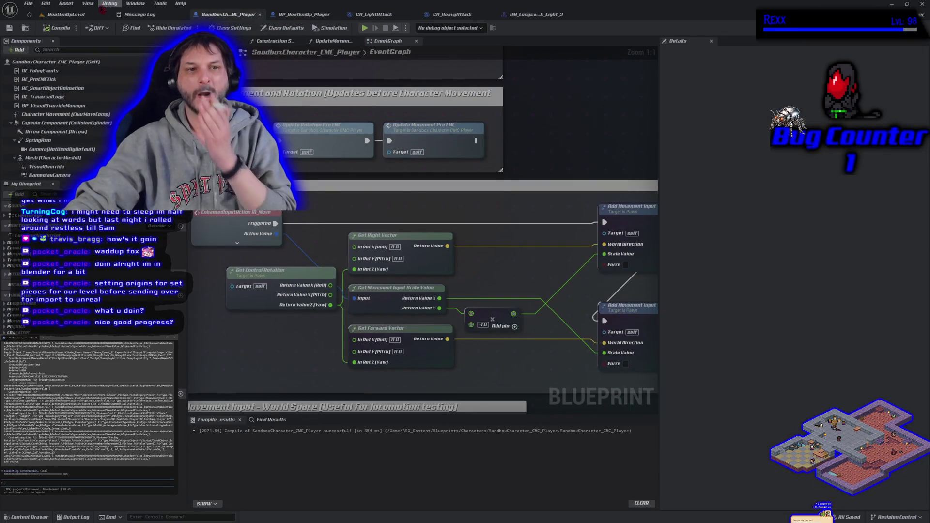
- Switch from the SandboxCharacter_CMC_Player graph to the BeatEmUpLevel viewport
click(65, 14)
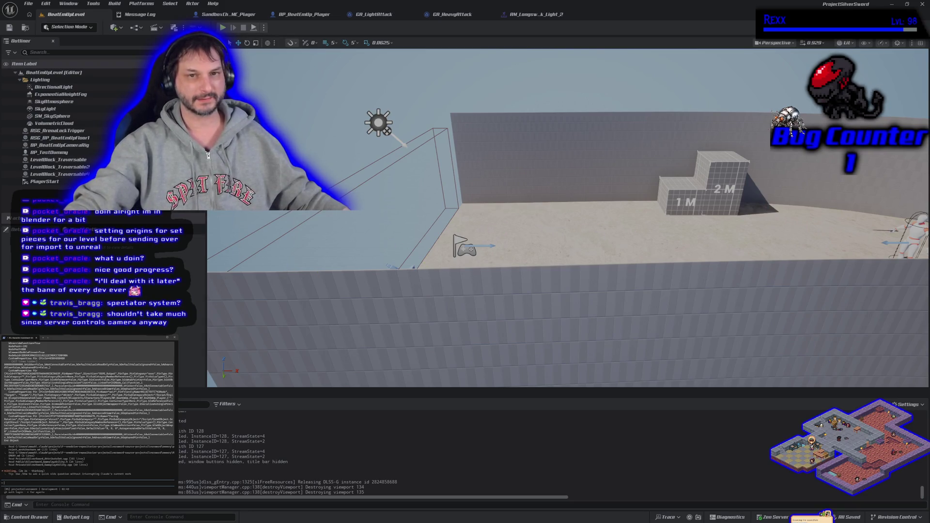
key(alt+p)
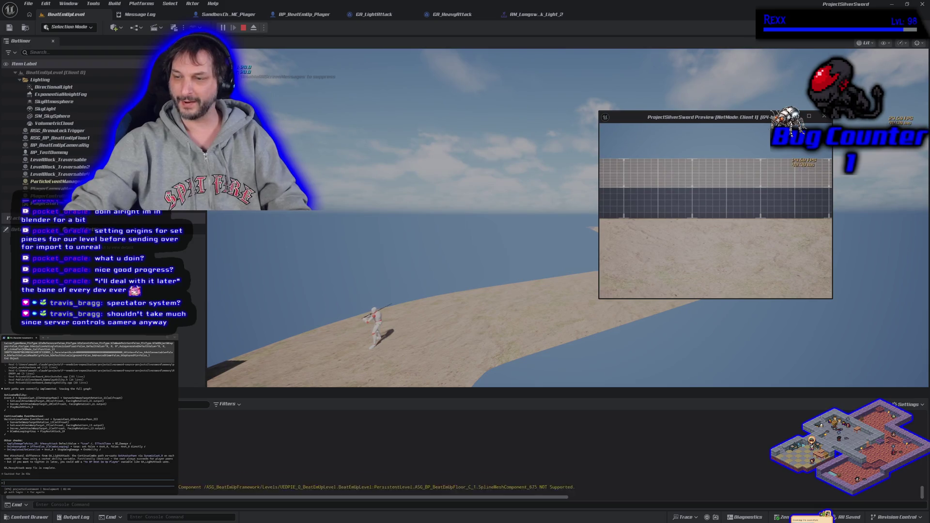
key(Escape)
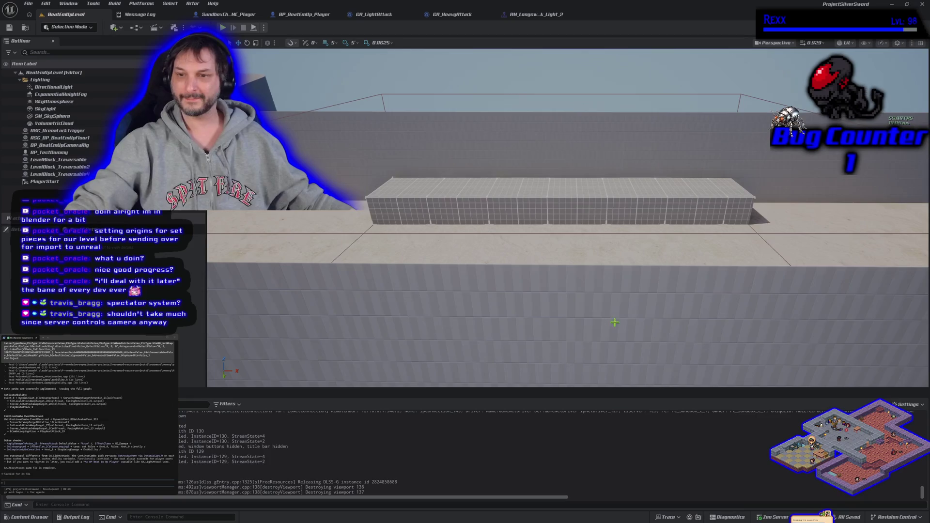
scroll(611, 321, down, 3)
mouse_move(610, 321)
mouse_down()
mouse_move(547, 303)
mouse_move(610, 324)
mouse_up()
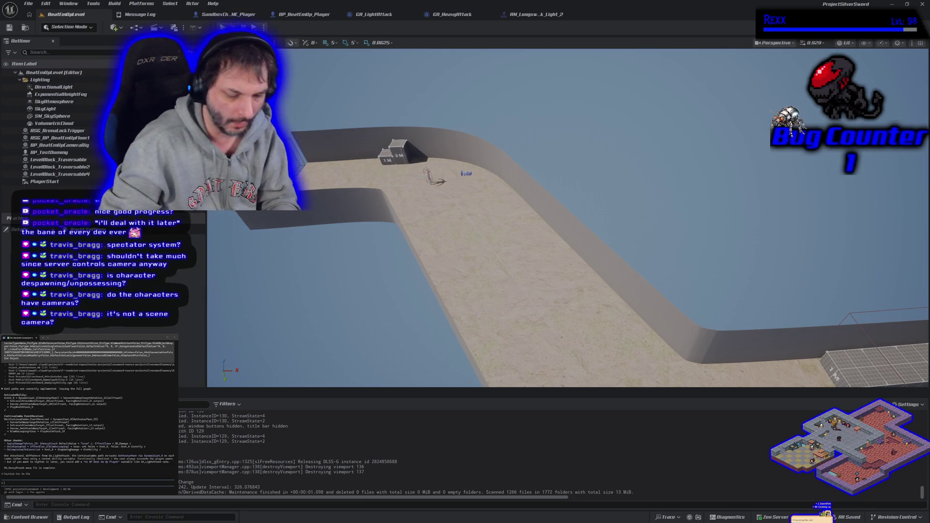
- Fly low along the walkway past the 1M and 2M blocks and focus on the PlayerStart flag
mouse_move(262, 280)
mouse_down()
mouse_move(245, 222)
mouse_move(290, 273)
mouse_up()
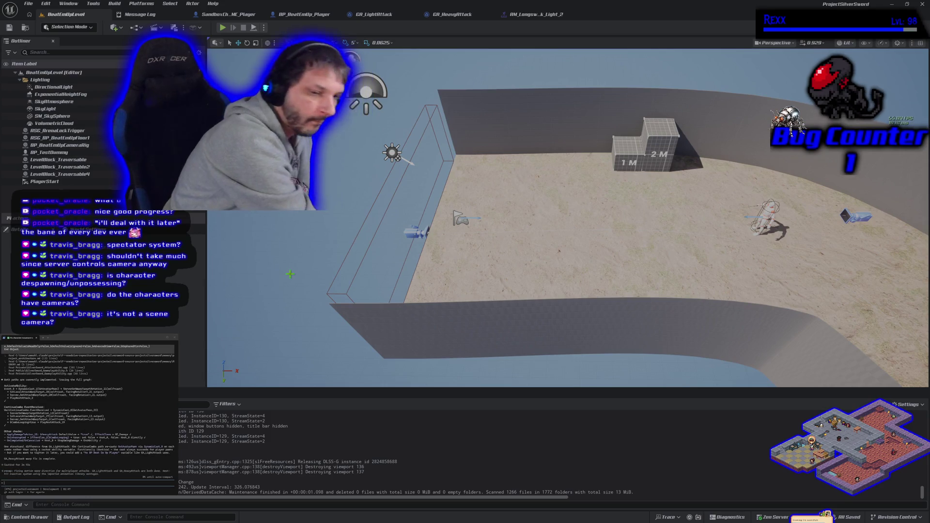
drag(289, 274, 329, 252)
key(f)
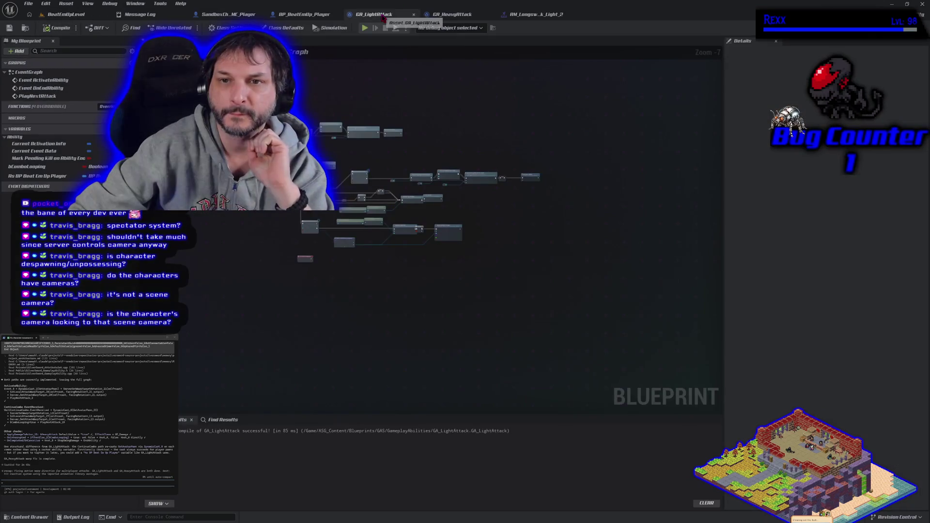
- In GA_HeavyAttack, promote the Cast result to an As BP Beat Em Up Player variable
click(374, 14)
scroll(354, 152, up, 2)
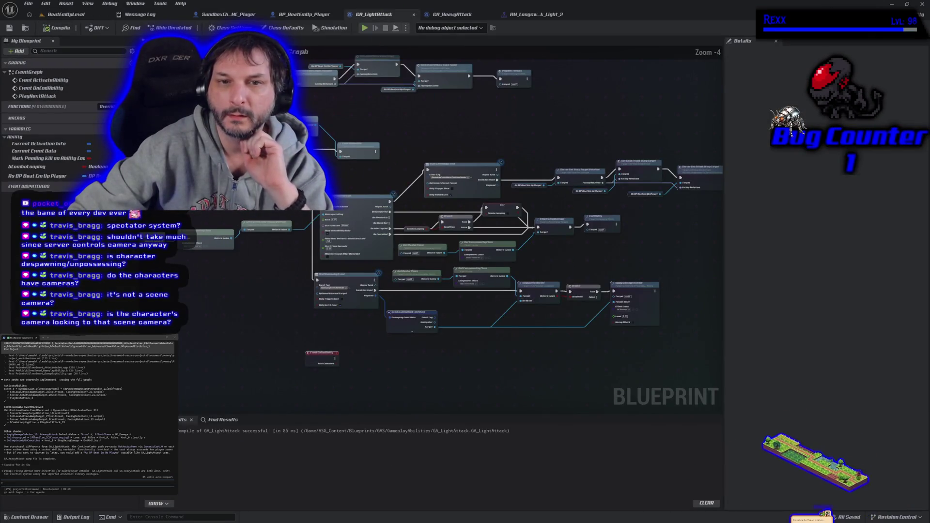
scroll(354, 152, up, 1)
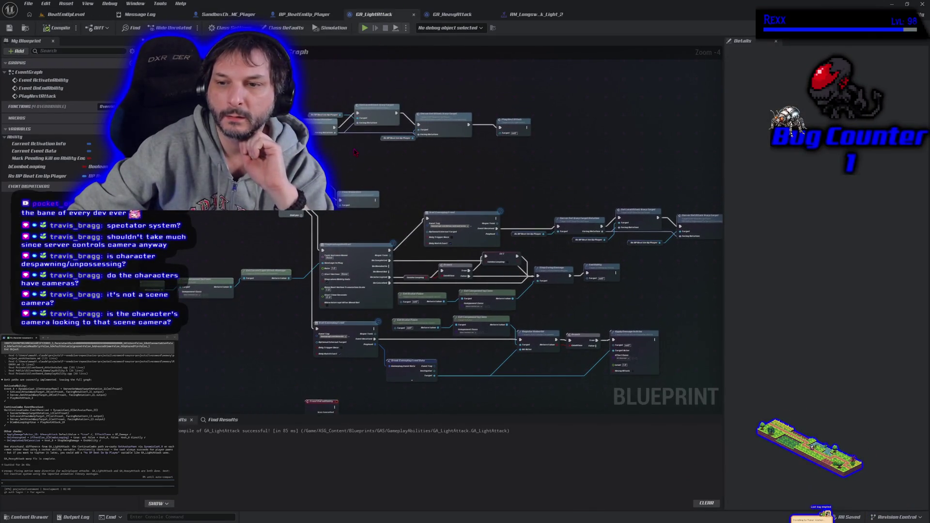
click(448, 14)
scroll(422, 241, up, 4)
drag(423, 241, 59, 97)
drag(145, 97, 385, 267)
mouse_move(335, 232)
mouse_down()
mouse_move(406, 242)
mouse_move(346, 228)
mouse_up()
click(368, 257)
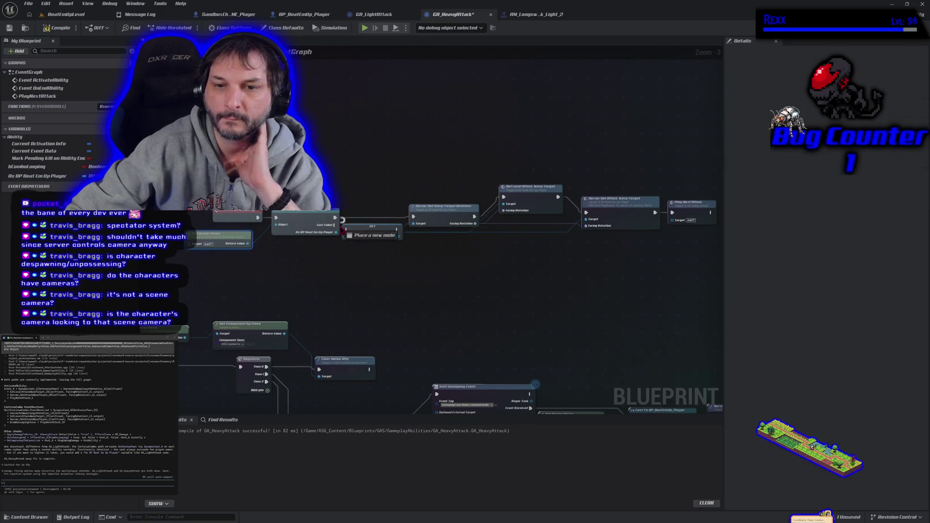
- Disconnect the old Cast wires and plug the player variable getter into the warp-target Target pins
mouse_move(369, 235)
mouse_down()
mouse_move(369, 220)
mouse_move(414, 219)
mouse_up()
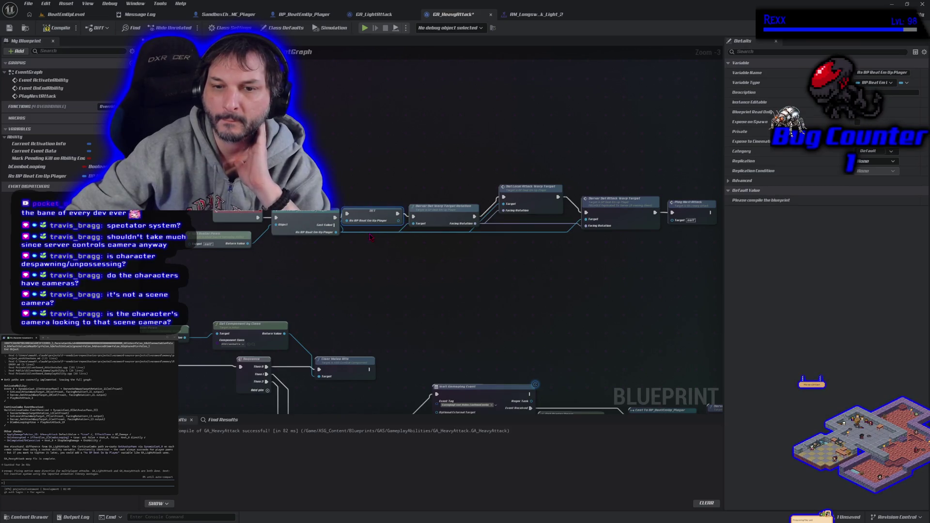
alt+click(336, 232)
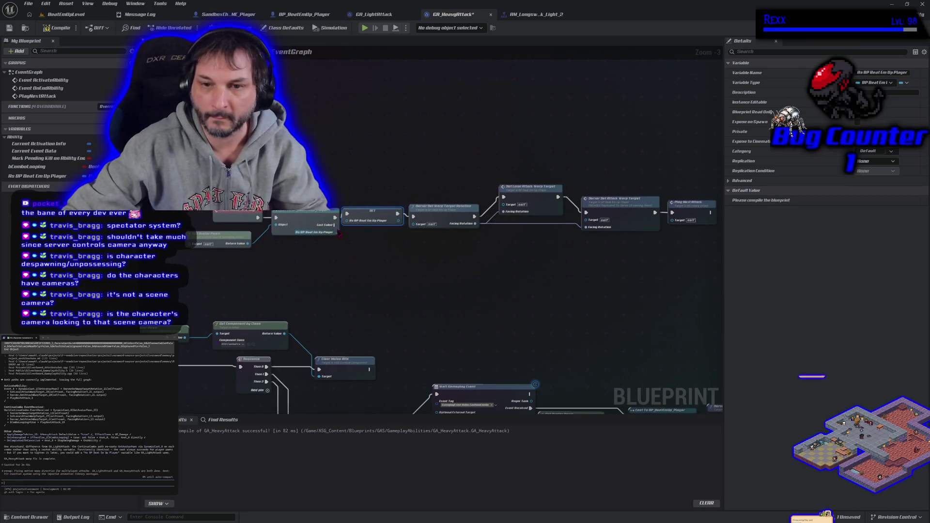
mouse_move(34, 176)
mouse_down()
mouse_move(240, 255)
mouse_move(414, 242)
mouse_move(422, 231)
mouse_up()
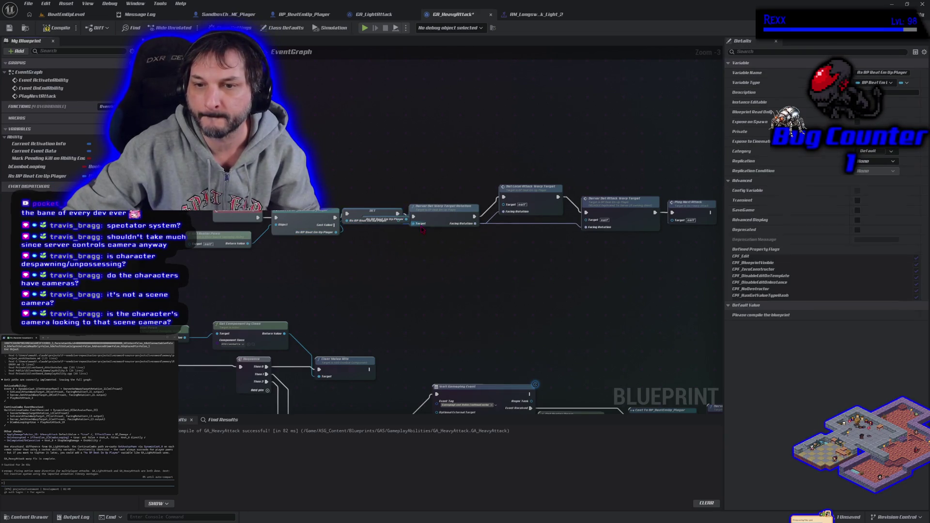
click(382, 211)
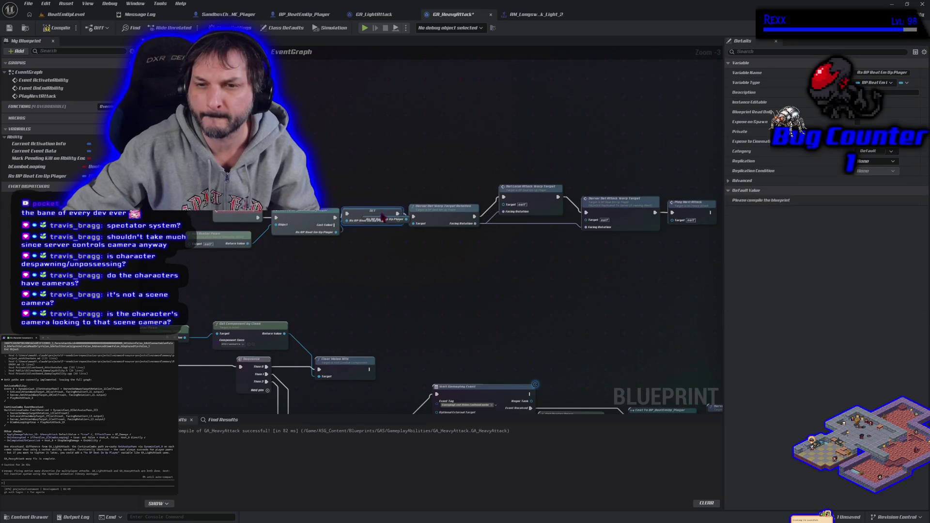
drag(379, 221, 381, 236)
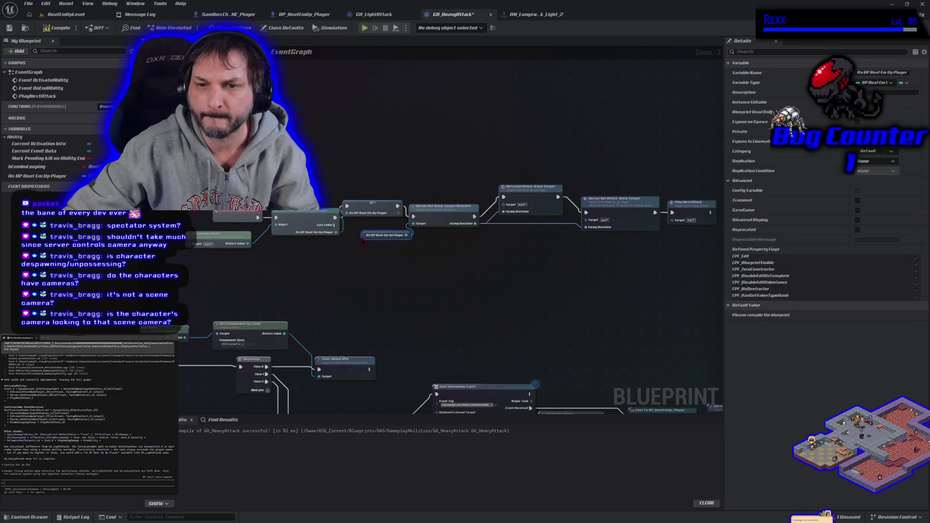
click(371, 216)
mouse_move(48, 176)
mouse_down()
mouse_move(438, 259)
mouse_move(508, 216)
mouse_move(504, 205)
mouse_up()
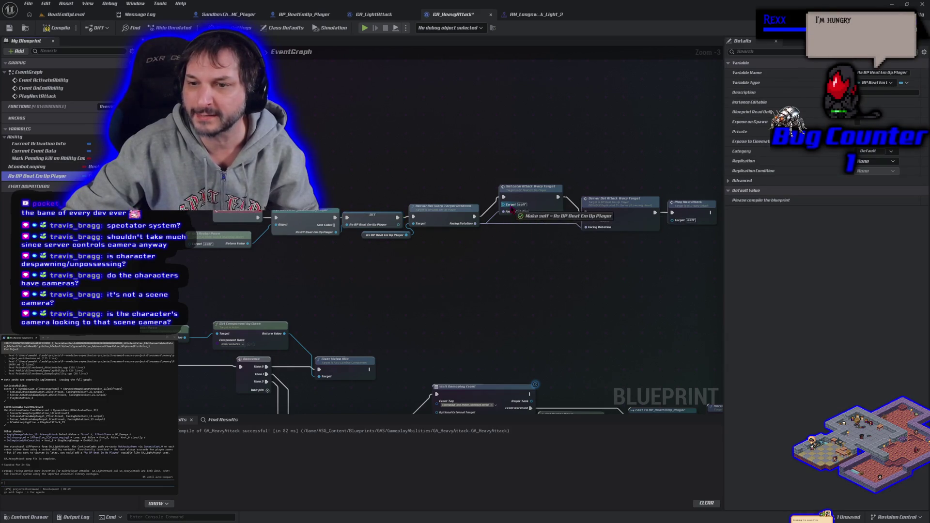
drag(48, 175, 340, 231)
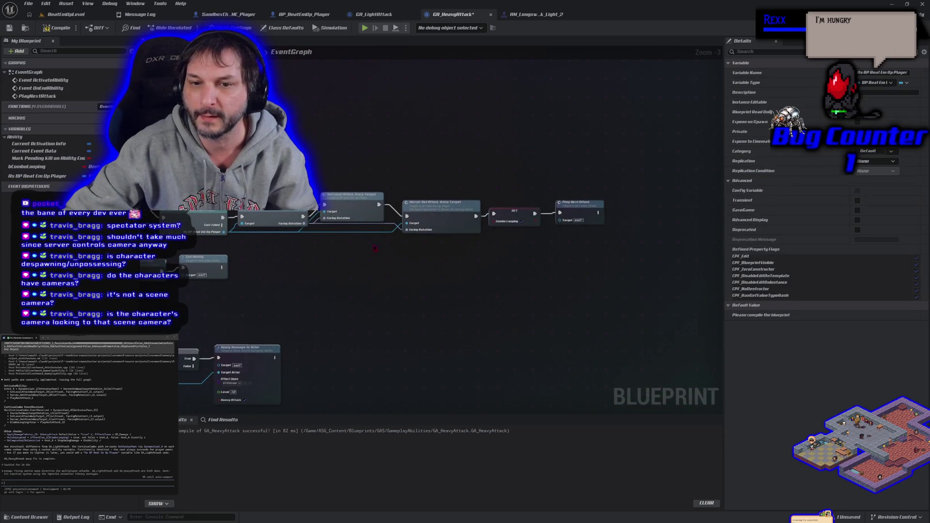
- Delete the leftover Cast node and feed the player variable into Server Set Warp Target Rotation
drag(204, 248, 256, 233)
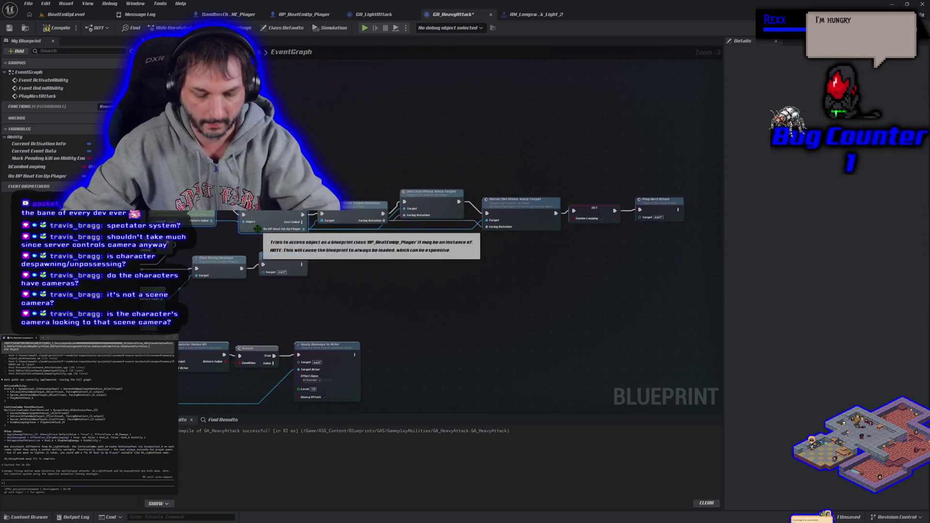
key(Delete)
mouse_move(255, 233)
mouse_down()
mouse_move(317, 232)
mouse_move(348, 216)
mouse_up()
mouse_move(18, 181)
mouse_down()
mouse_move(252, 252)
mouse_move(348, 224)
mouse_up()
click(364, 15)
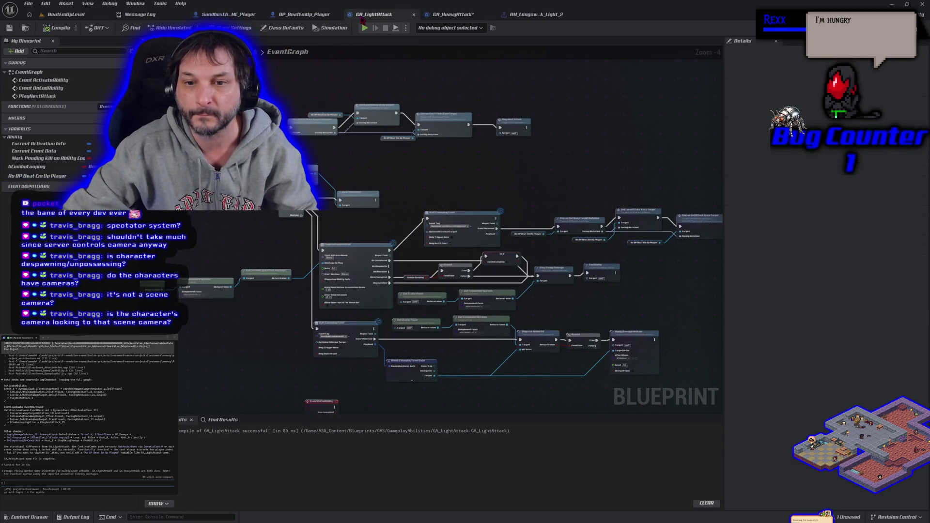
- Feed As BP Beat Em Up Player into Server Set Attack Warp Target's Target pin, then compile and save
click(437, 19)
click(44, 177)
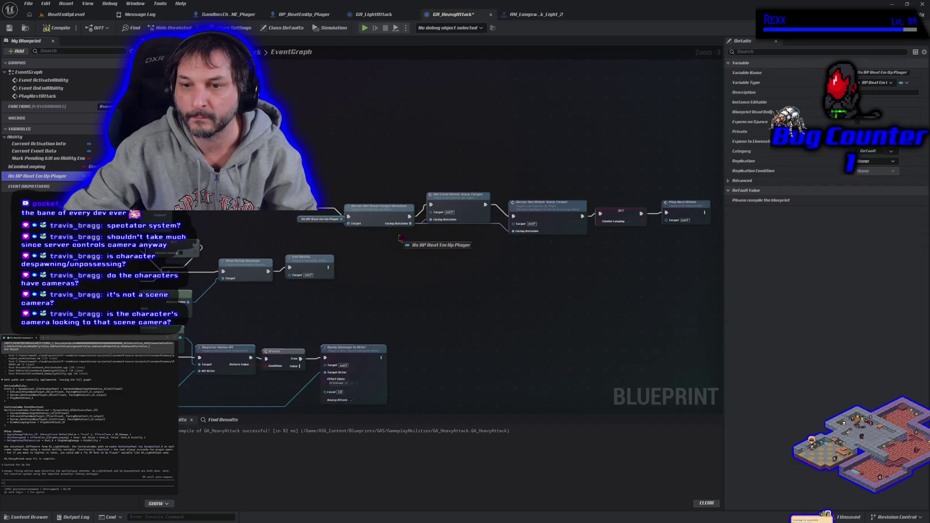
mouse_move(44, 177)
mouse_down()
mouse_move(405, 239)
mouse_move(514, 223)
mouse_up()
mouse_move(372, 183)
mouse_down()
mouse_move(688, 220)
mouse_move(688, 230)
mouse_move(684, 212)
mouse_move(575, 208)
mouse_up()
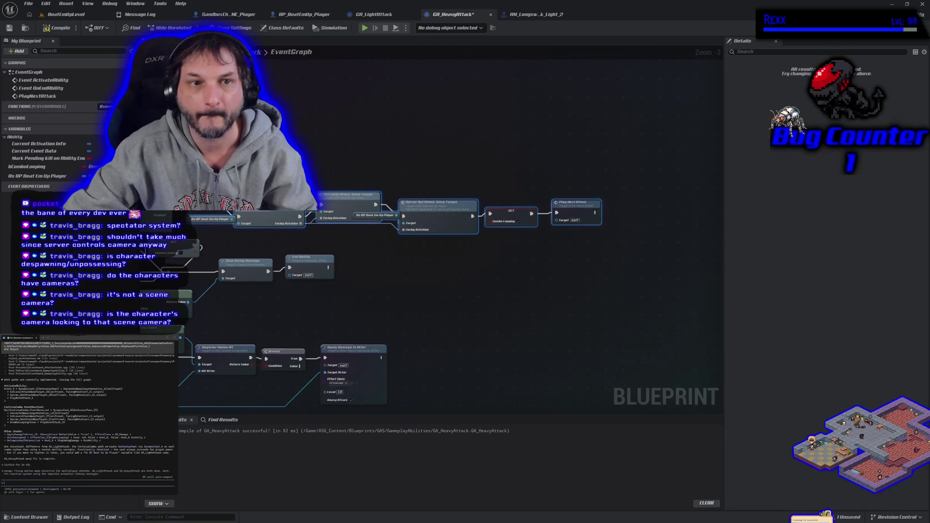
click(56, 27)
key(ctrl+s)
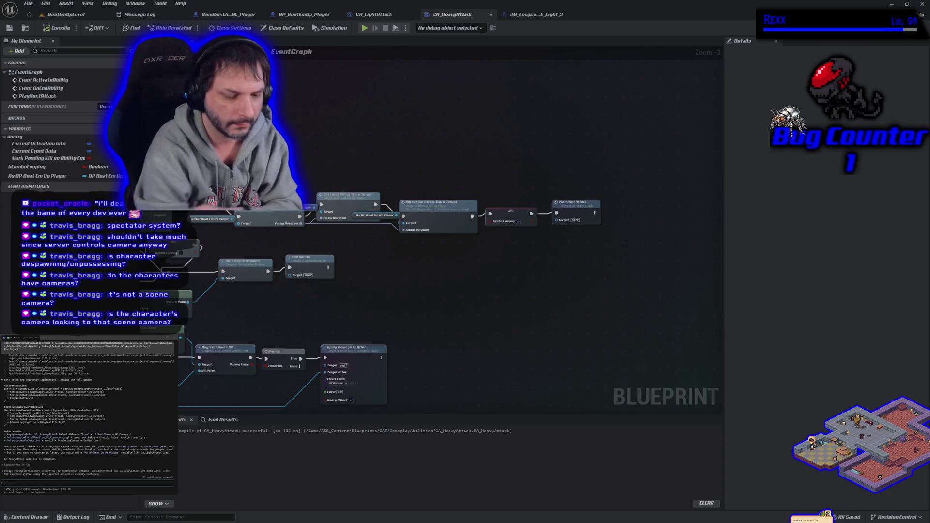
- Orbit the arena, frame PlayerStart, and focus the view on BP_BeatEmUpCameraRig from the Outliner
click(66, 14)
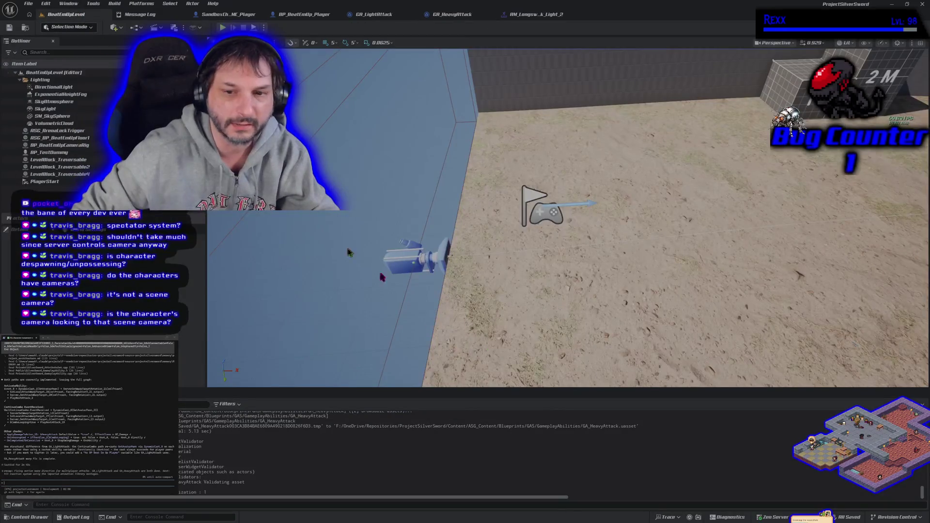
mouse_move(349, 252)
mouse_down()
mouse_move(348, 238)
mouse_move(347, 285)
mouse_move(397, 286)
mouse_move(374, 339)
mouse_move(366, 227)
mouse_move(365, 319)
mouse_move(368, 300)
mouse_move(382, 290)
mouse_move(396, 318)
mouse_up()
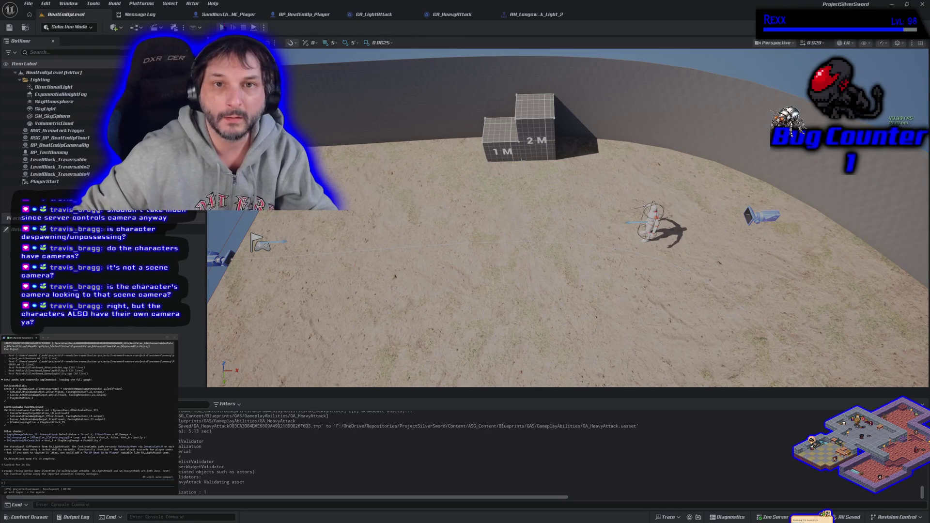
key(f)
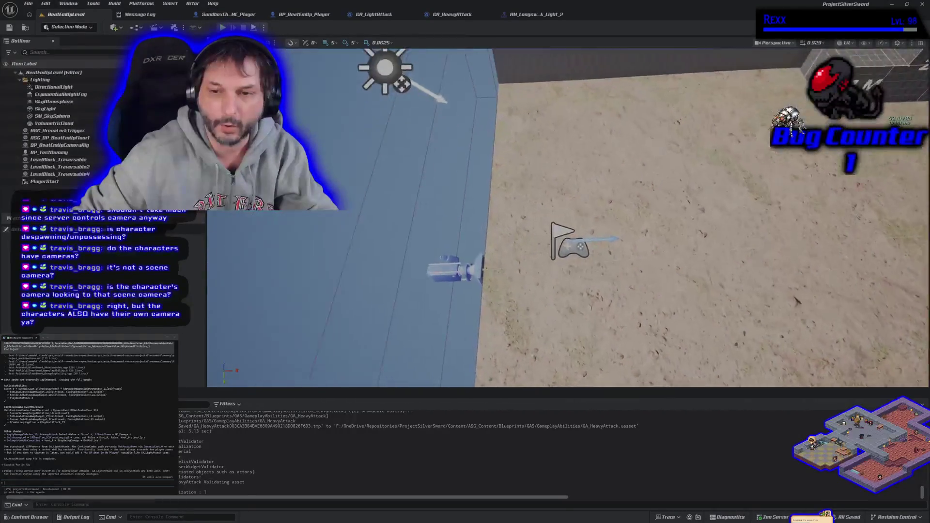
double_click(59, 144)
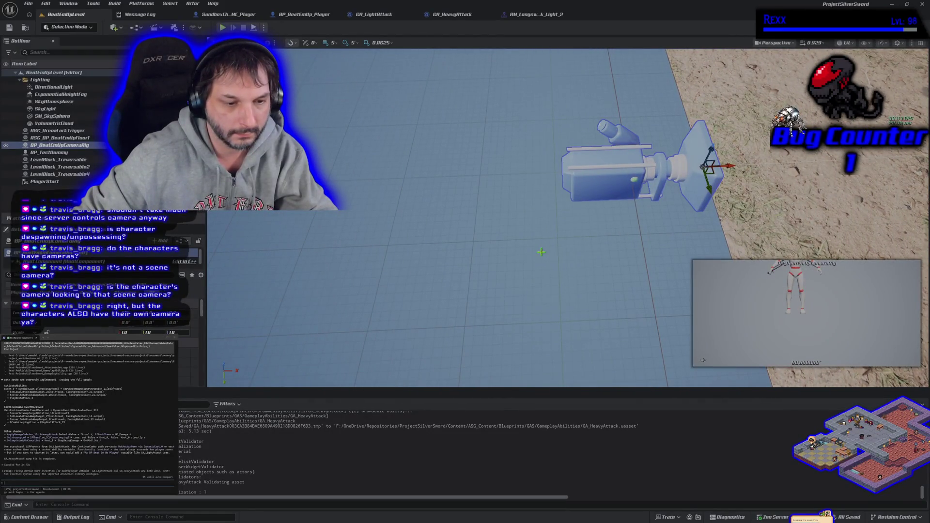
scroll(541, 252, down, 5)
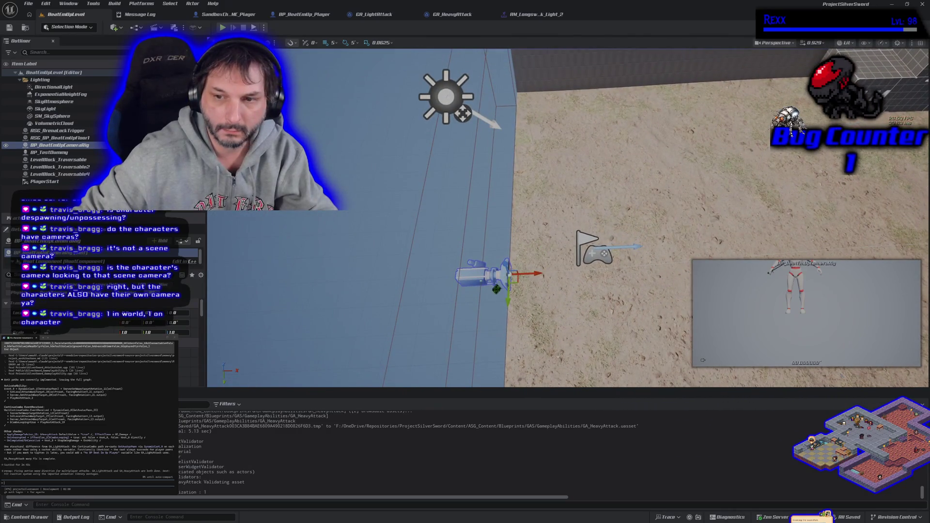
click(227, 14)
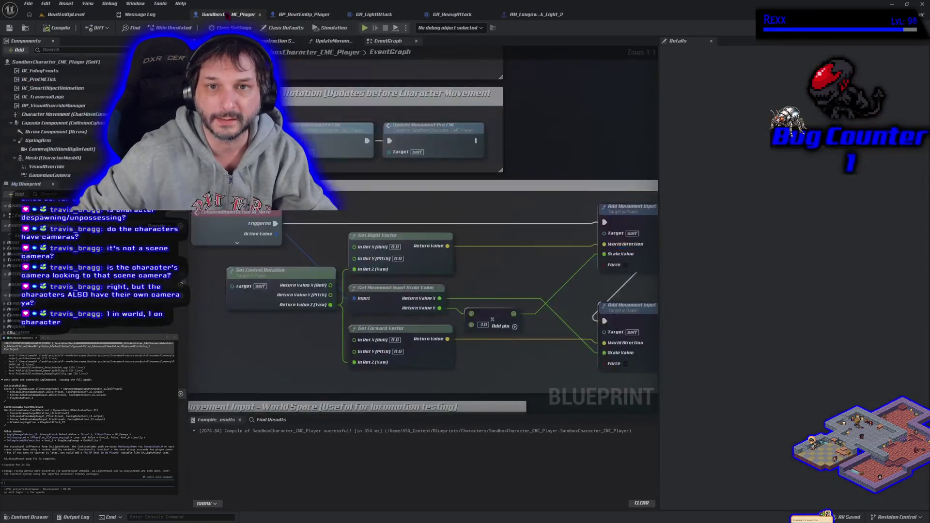
- Check the Camera[NotUsedByDefault] component Details in BP_BeatEmUp_Player, then return to BeatEmUpLevel
click(301, 15)
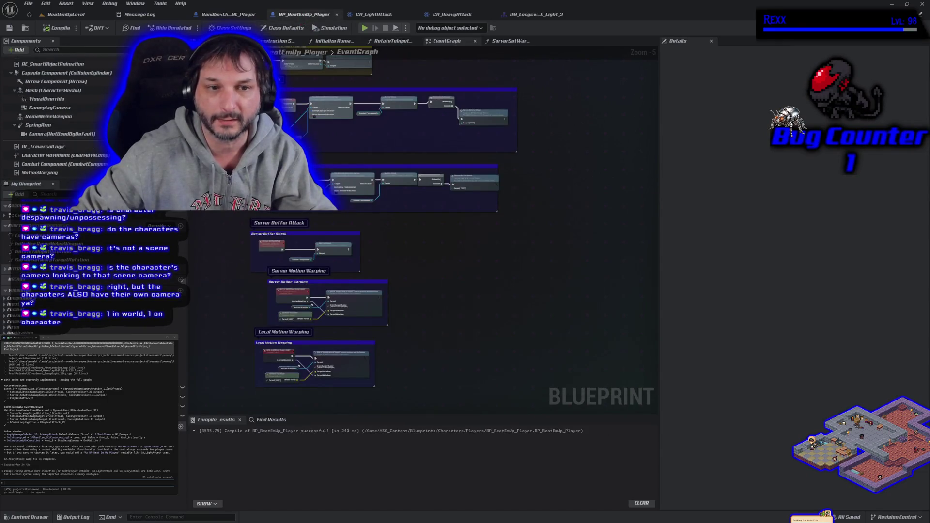
scroll(503, 343, down, 1)
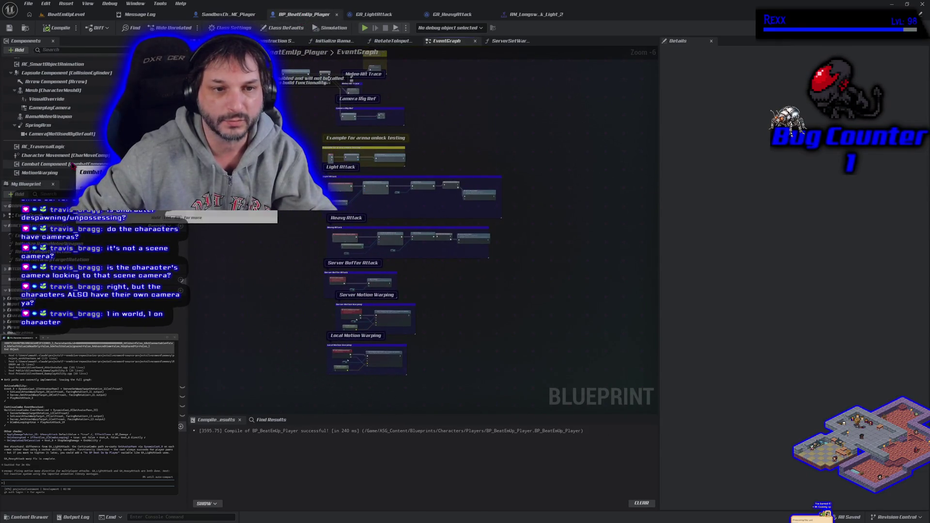
click(61, 133)
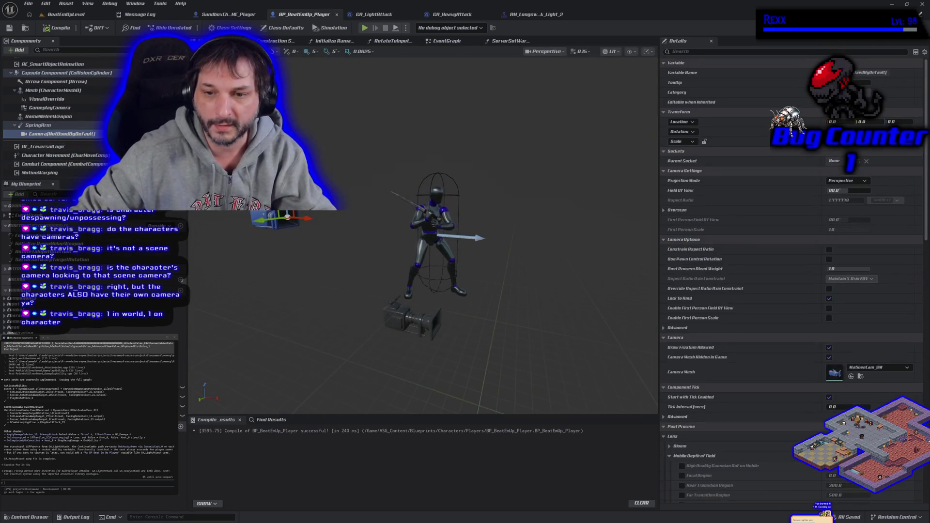
click(66, 14)
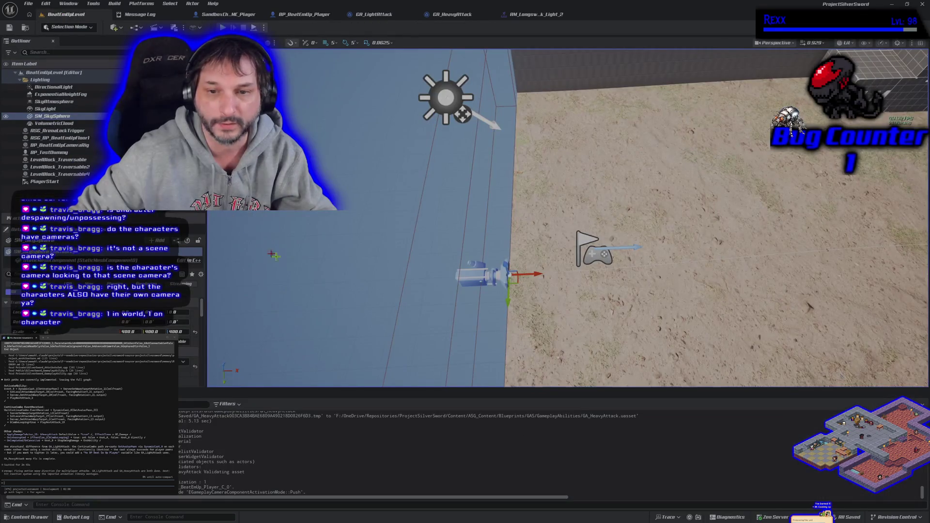
- Select the scene camera rig, then BP_TestDummy, to preview each camera view
click(479, 275)
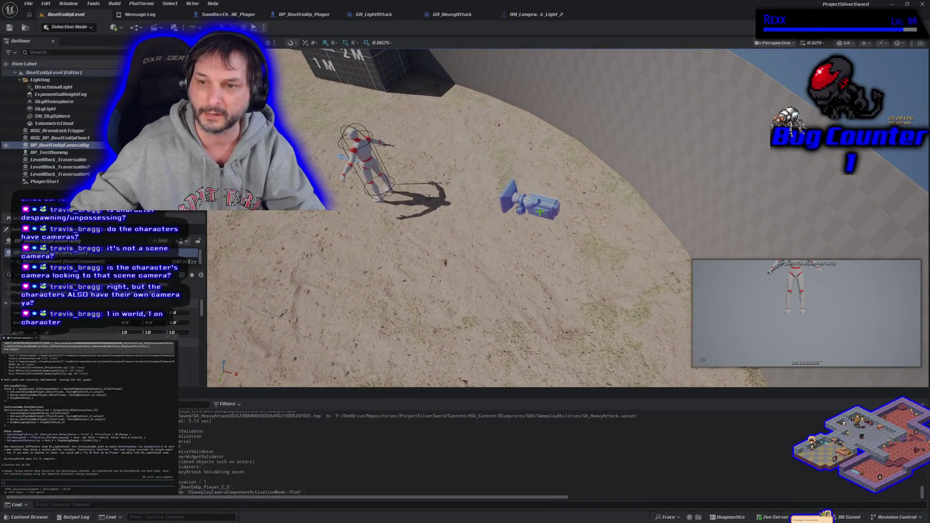
click(366, 165)
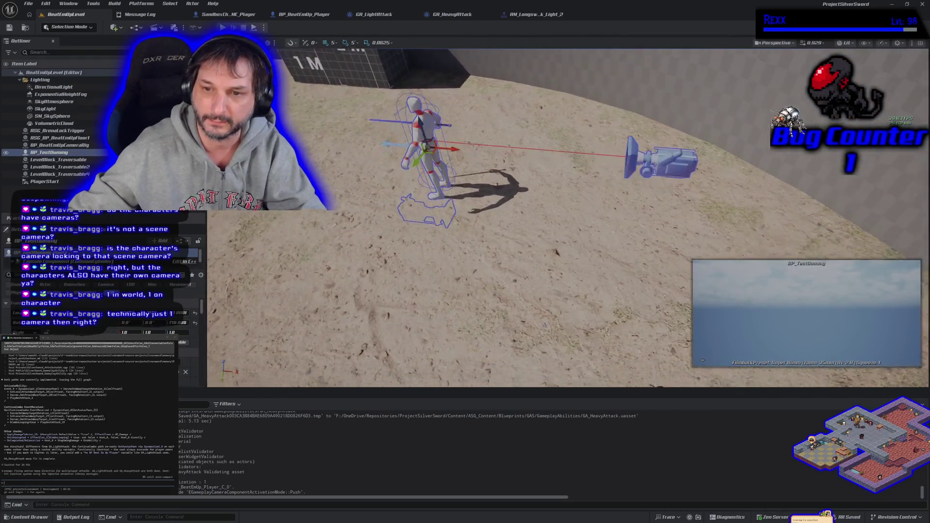
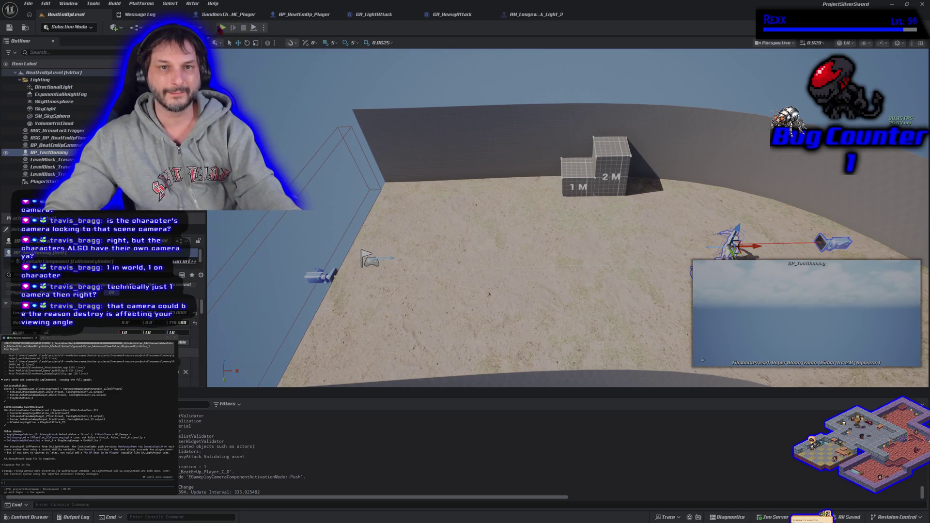
- Launch Play-in-Editor with Alt+P, opening a Client 1 preview window showing the fighters
key(alt+p)
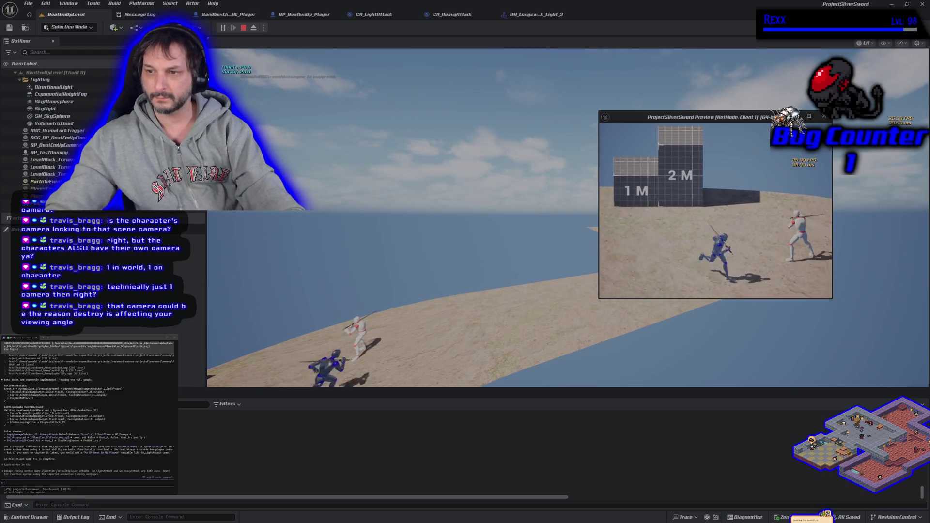
- Run the blue fighter around the arena with W, S and D, then stop the play session
key(w)
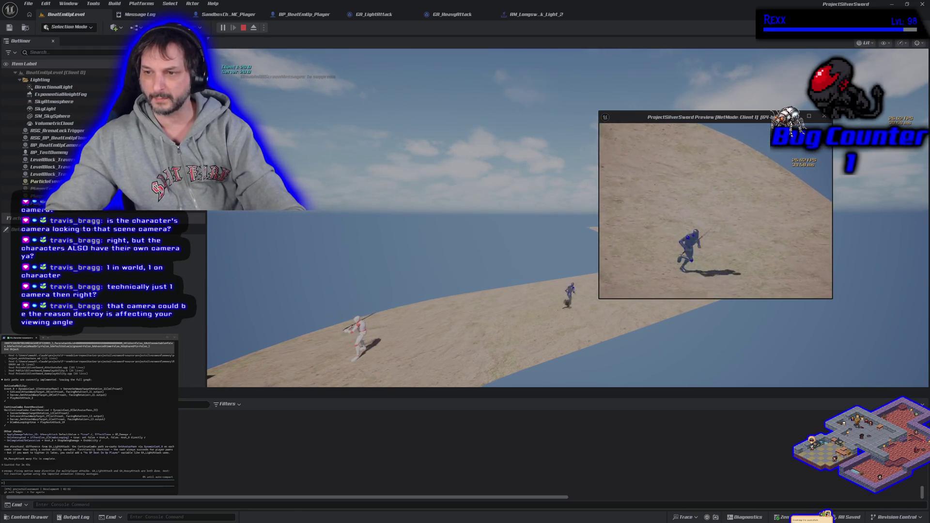
key(s)
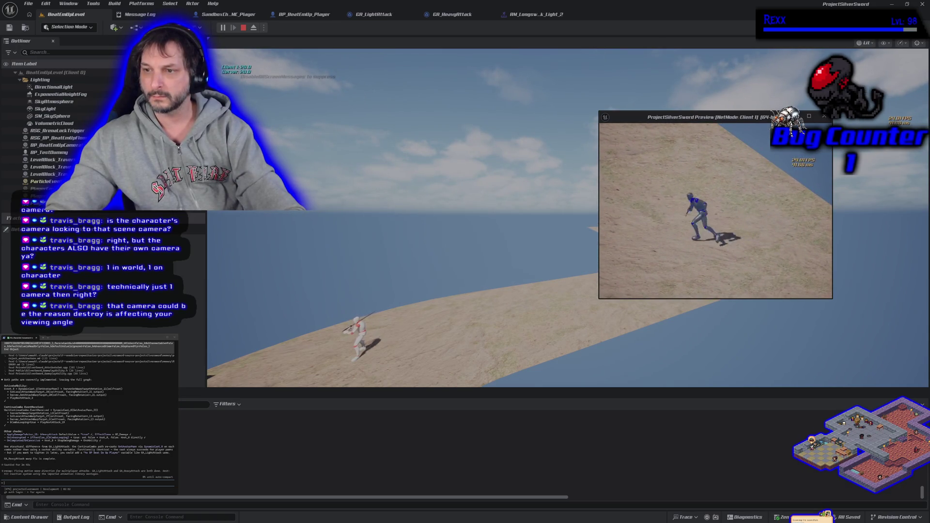
key(d)
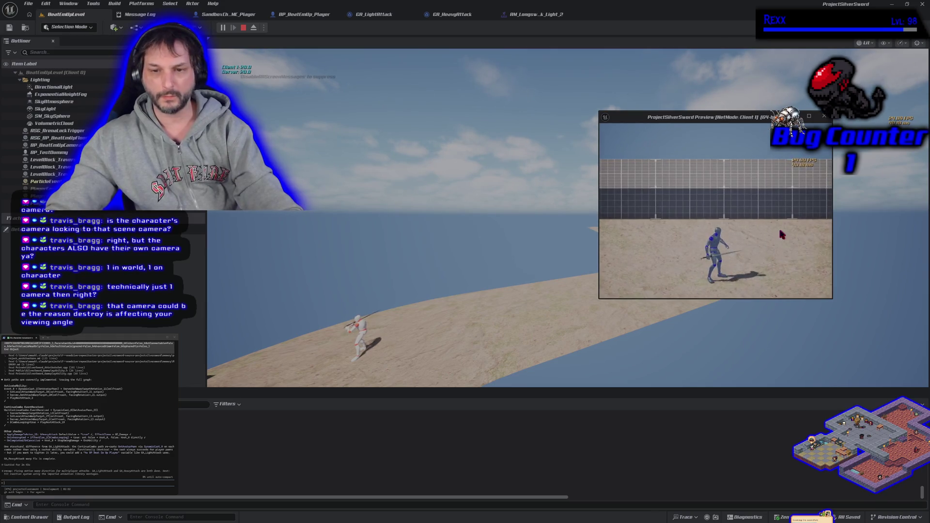
click(565, 261)
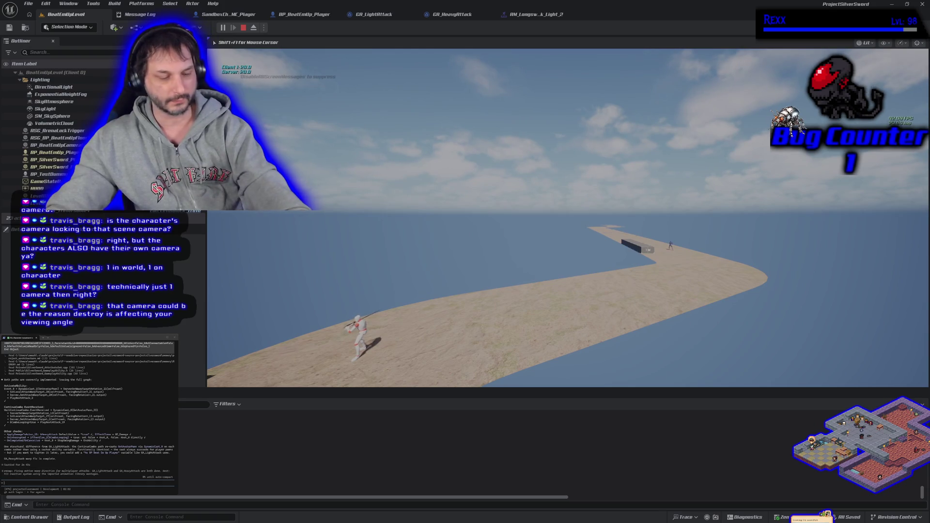
key(Escape)
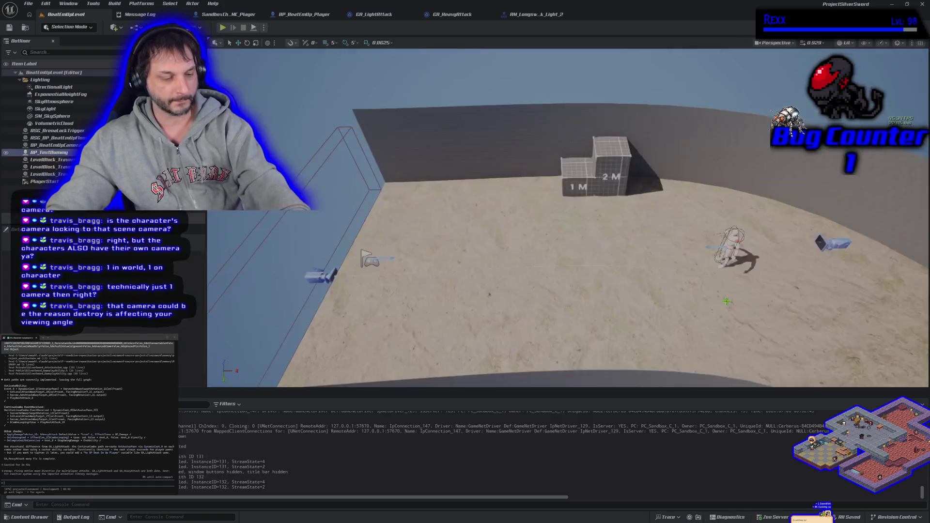
key(f)
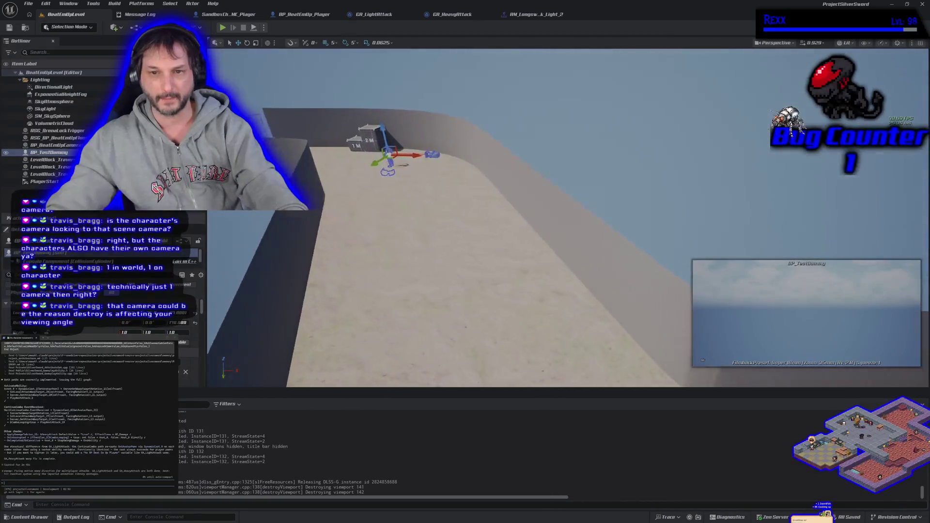
scroll(544, 213, up, 6)
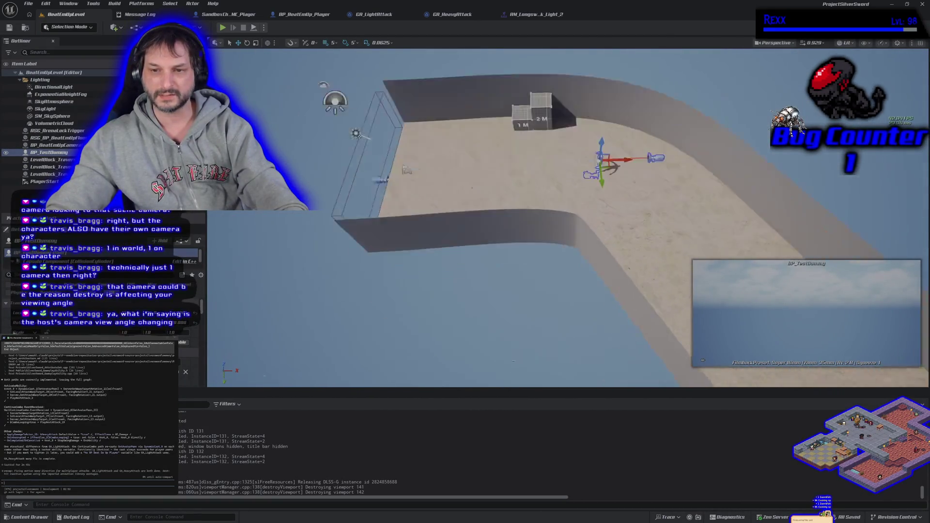
scroll(544, 213, down, 6)
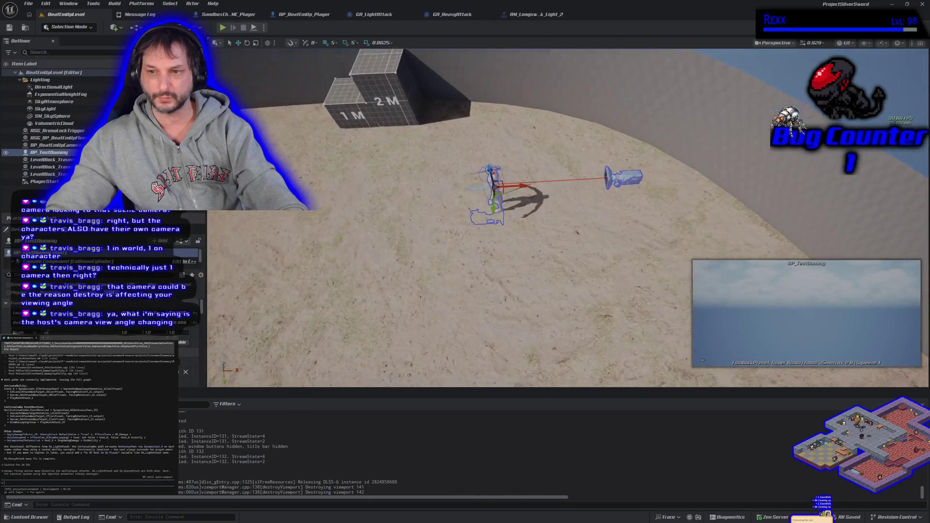
scroll(566, 218, up, 6)
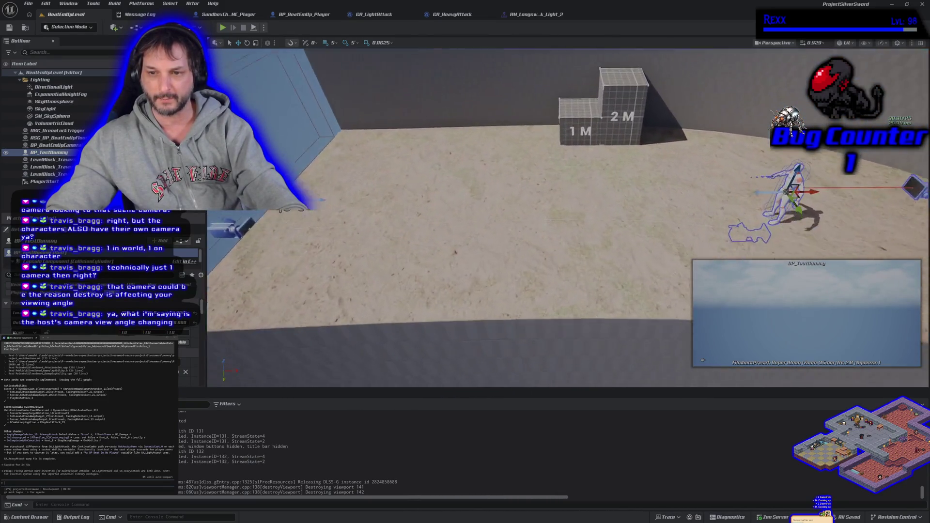
scroll(566, 217, down, 6)
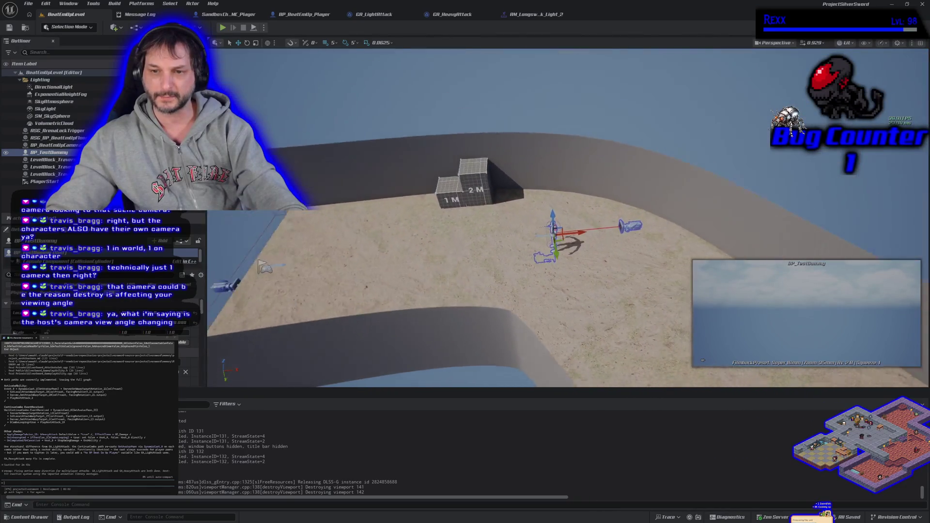
mouse_move(567, 218)
mouse_down()
mouse_move(503, 244)
mouse_move(484, 271)
mouse_move(453, 214)
mouse_up()
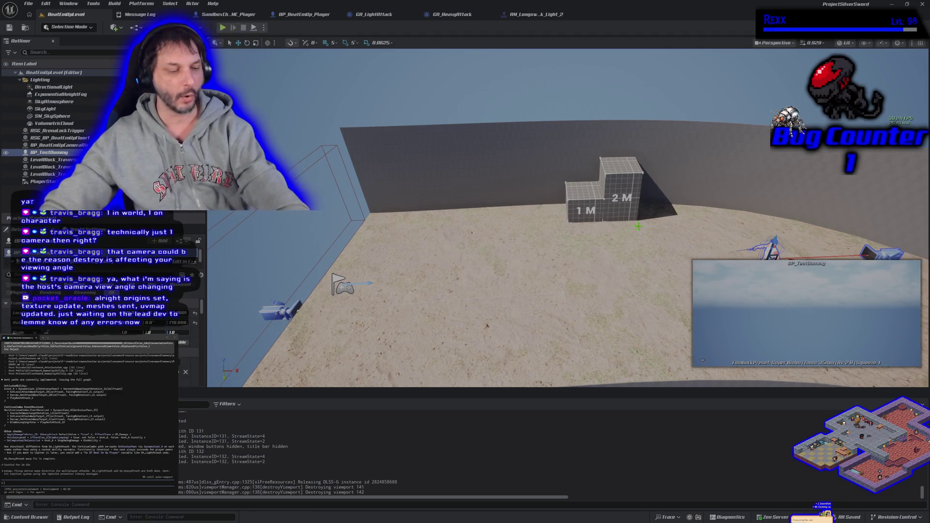
mouse_move(616, 278)
mouse_down()
mouse_move(620, 306)
mouse_move(652, 330)
mouse_up()
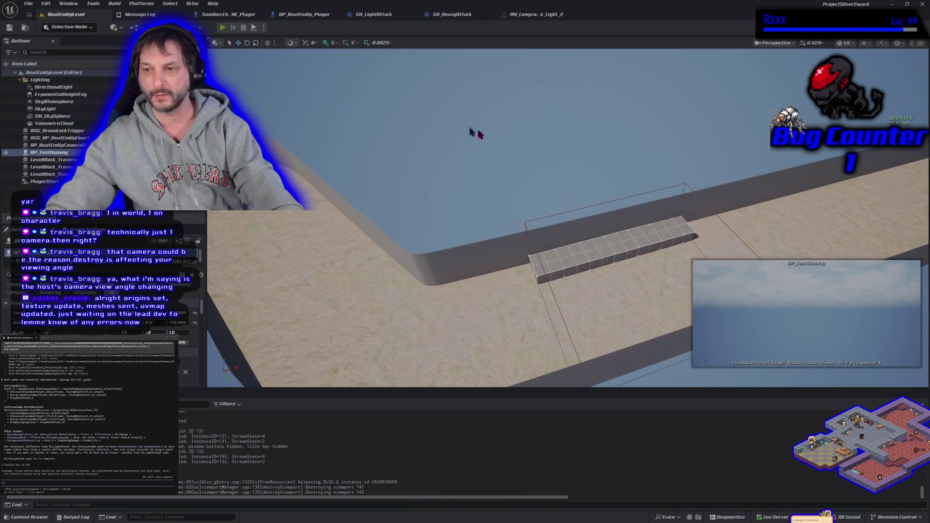
- Start another Play-in-Editor test with Alt+P, with the blue fighter near the 1 M/2 M steps
key(alt+p)
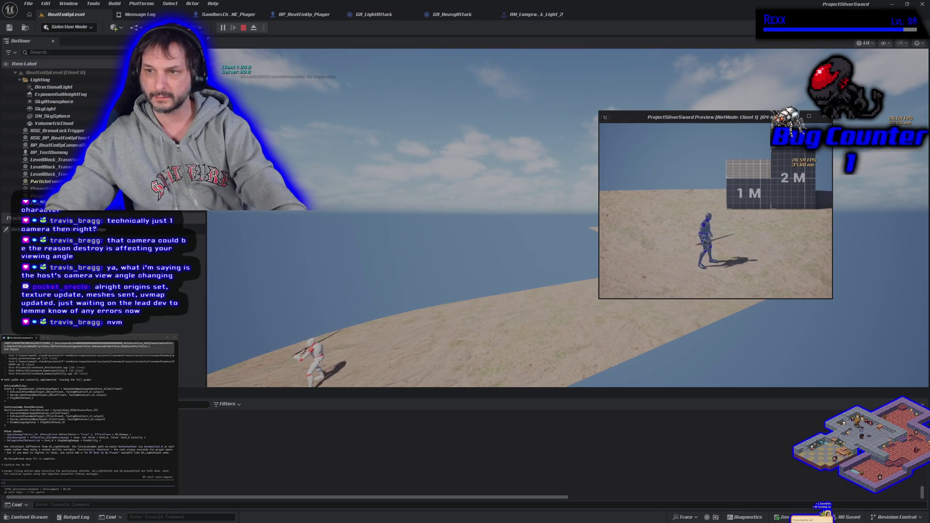
- Refocus the game view, bring the client window back, then stop play with Esc
click(604, 190)
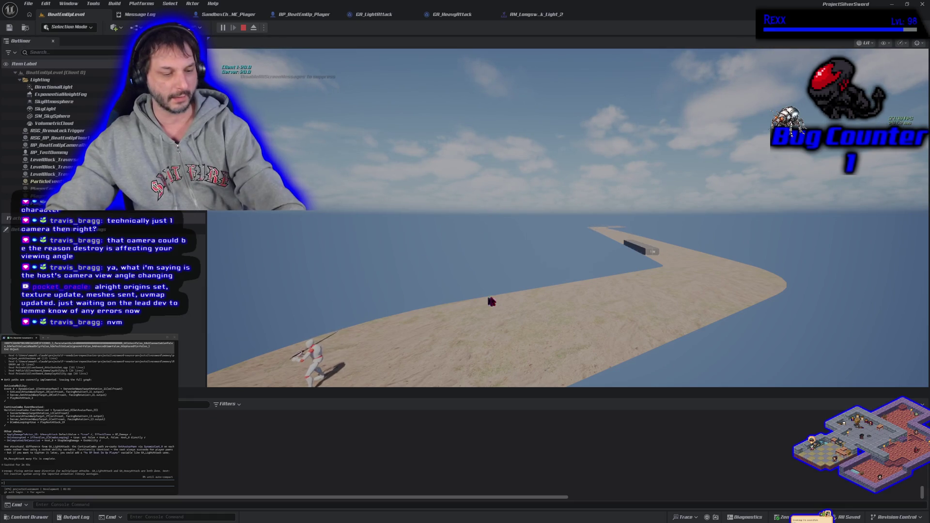
key(alt+Tab)
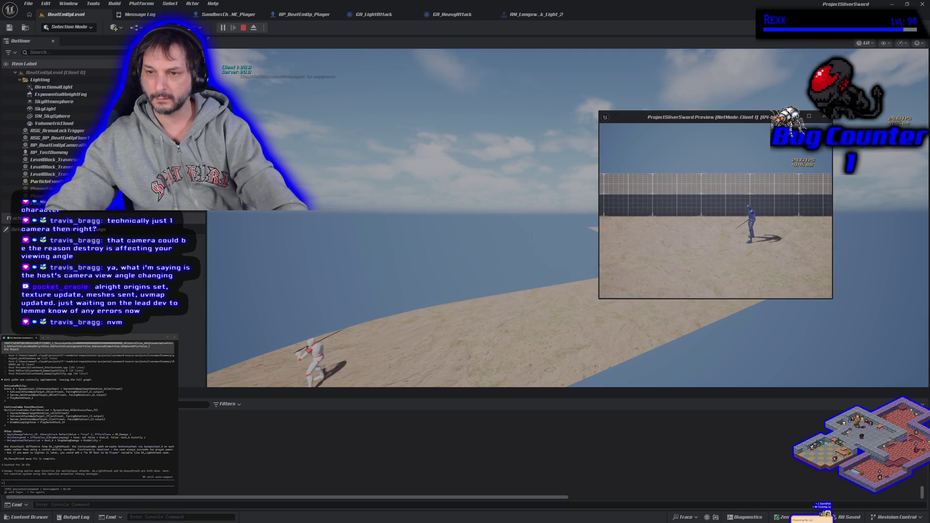
key(Escape)
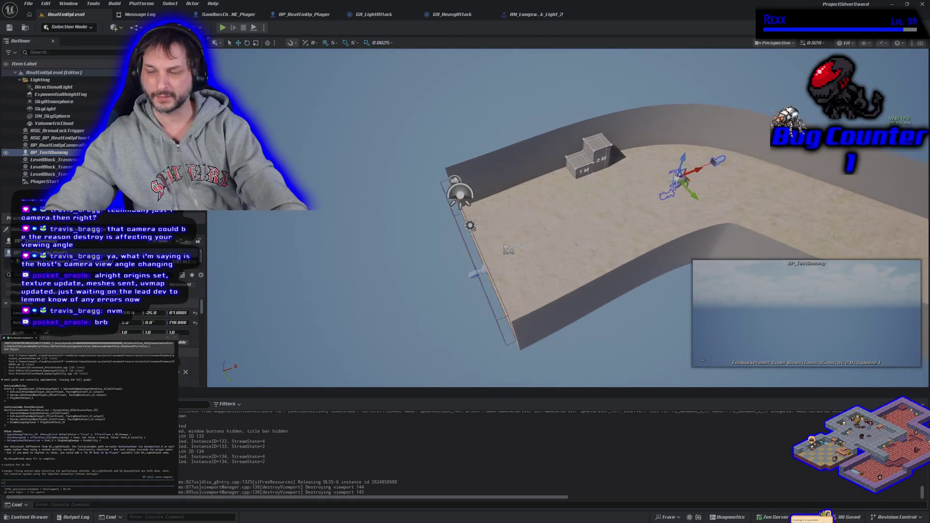
- Frame BP_TestDummy, then orbit and move the view toward the wall and 1 M/2 M steps
scroll(420, 264, up, 10)
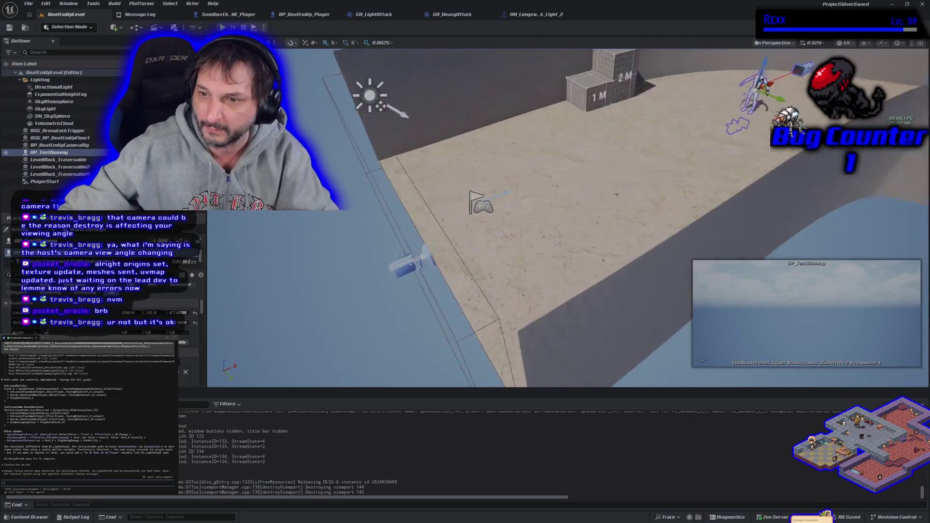
key(f)
drag(556, 255, 556, 255)
click(602, 310)
drag(602, 310, 595, 307)
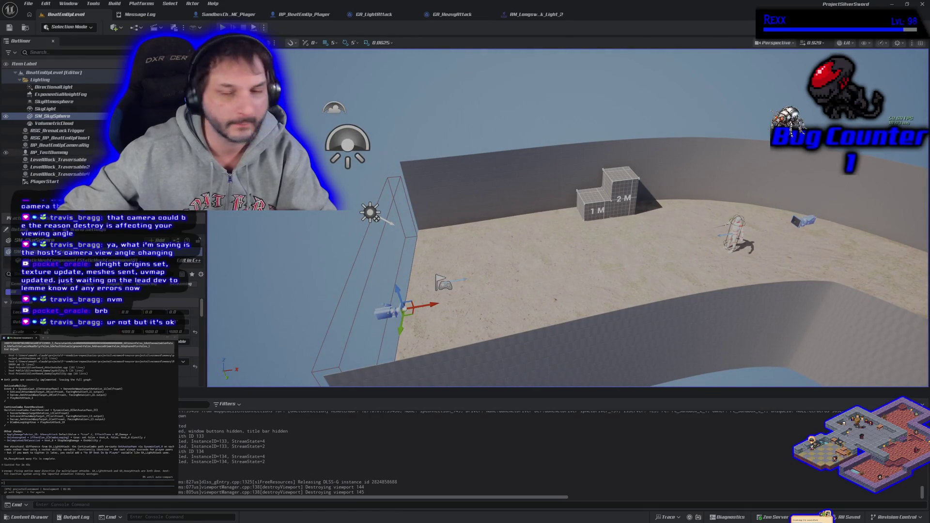
drag(521, 293, 521, 293)
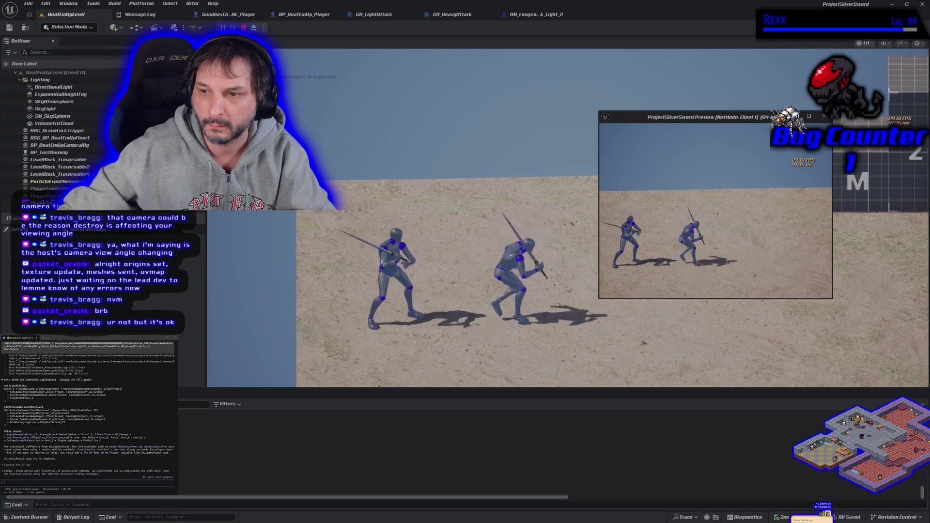
- Run the character right, left and back across the arena, then stop the session with Esc
click(607, 199)
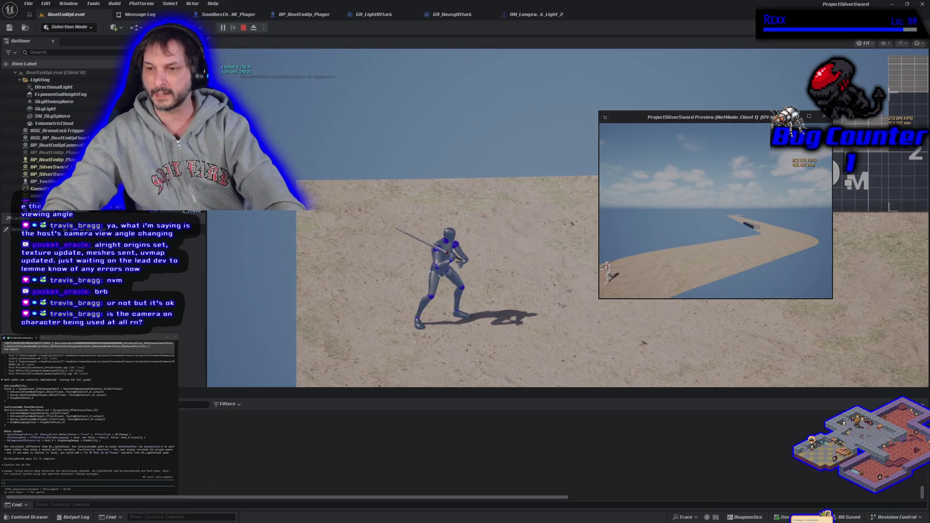
click(362, 287)
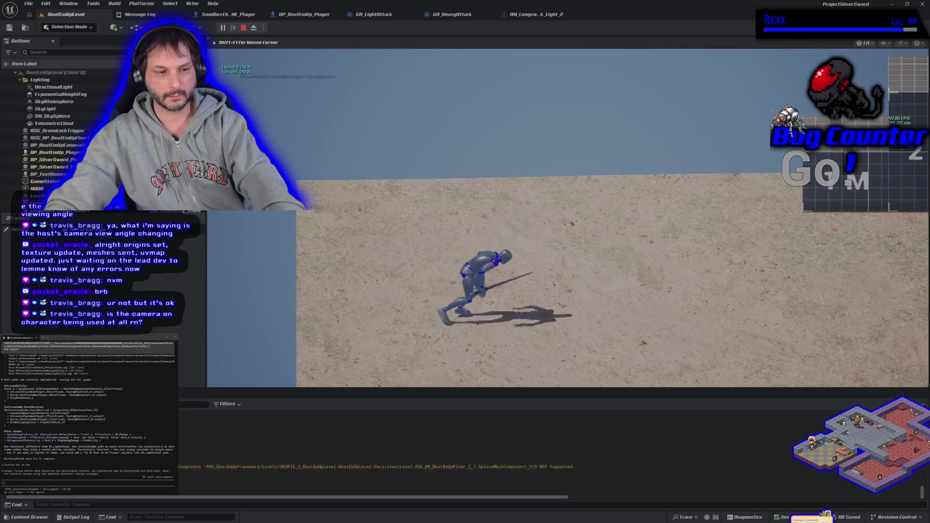
key(d)
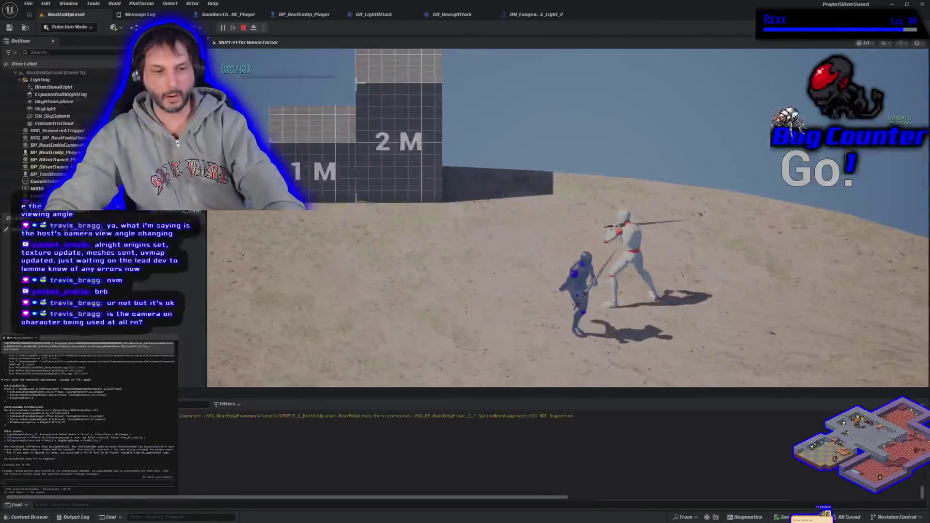
key(d)
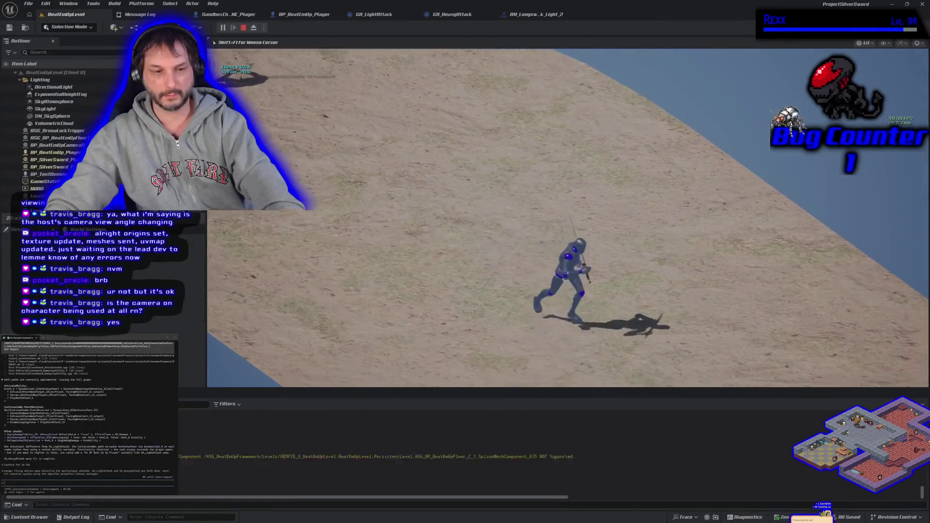
key(d)
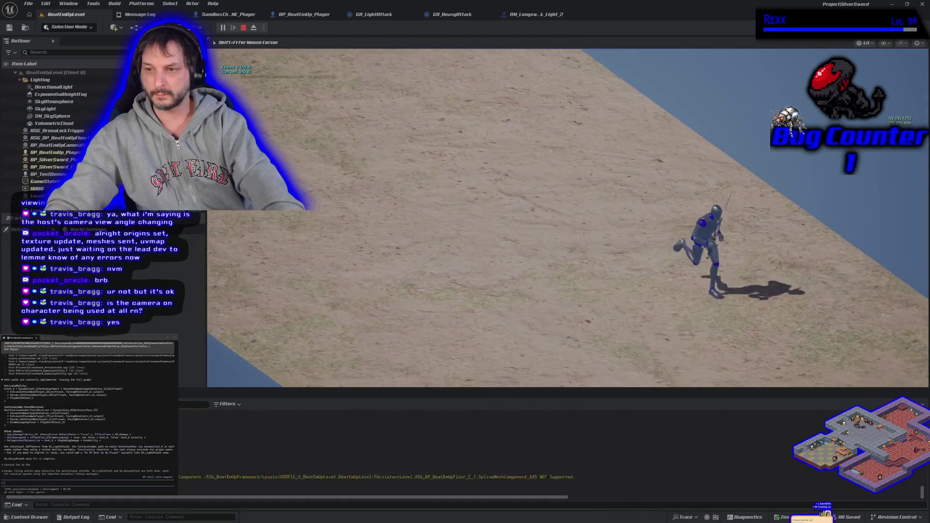
key(a)
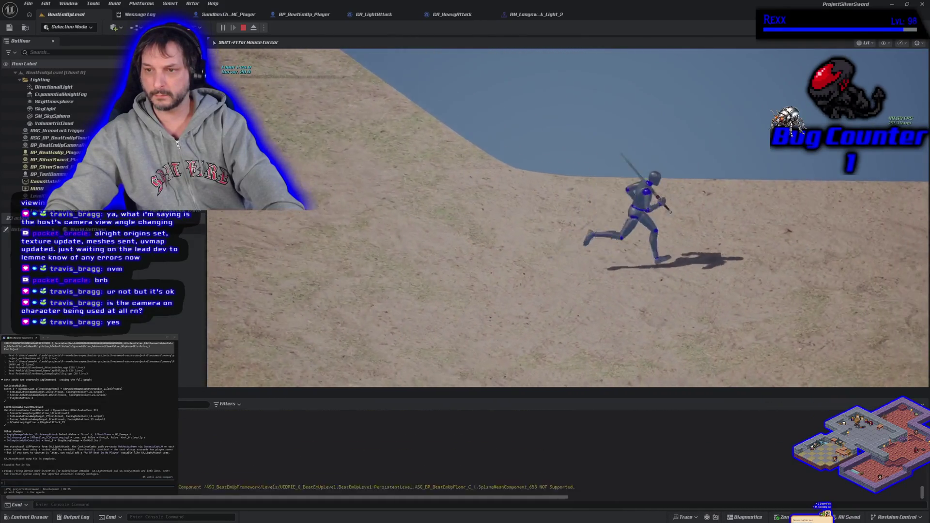
key(d)
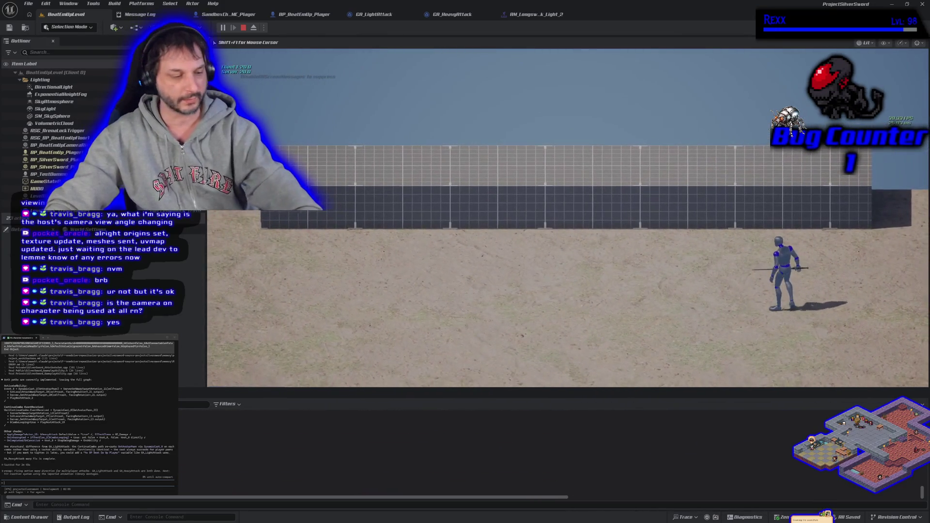
key(Escape)
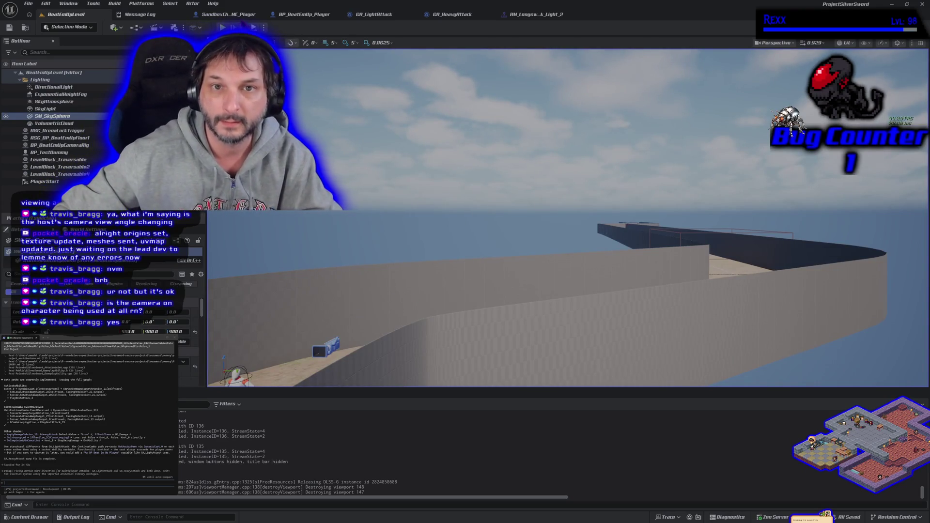
- In SandboxCharacter_CMC_Player's viewport, compare the Camera(NotUsedByDefault) and GameplayCamera details
click(227, 14)
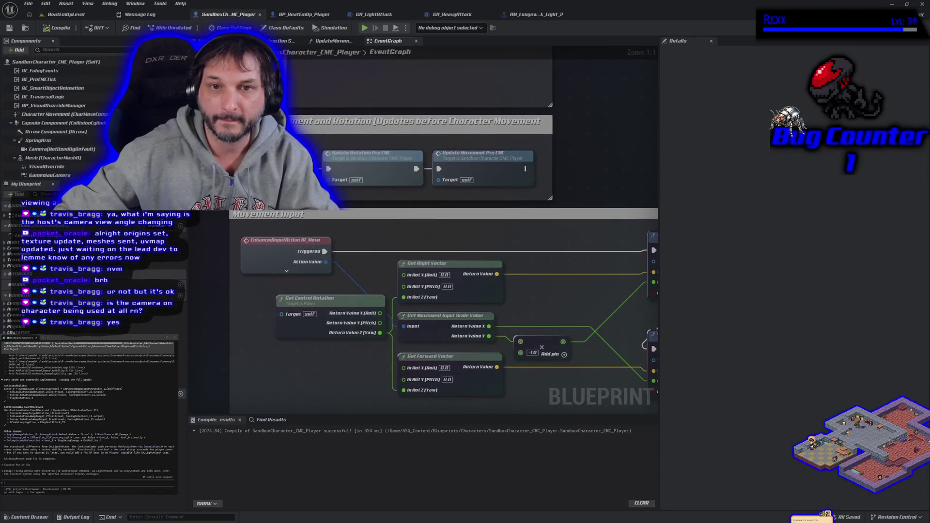
click(232, 40)
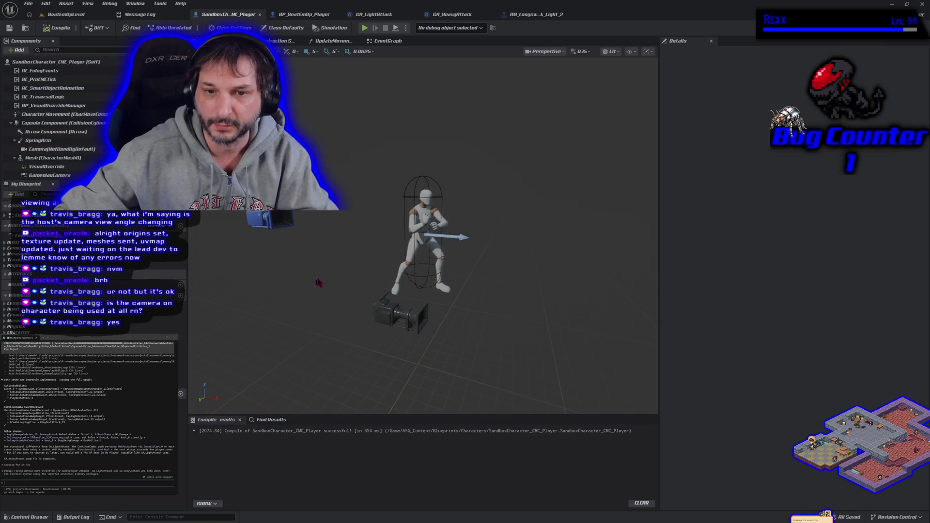
click(269, 221)
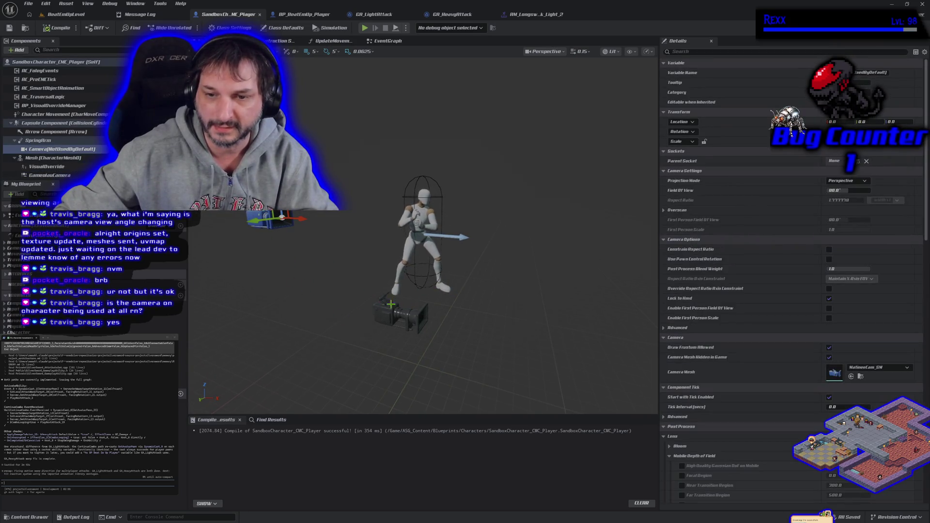
click(391, 305)
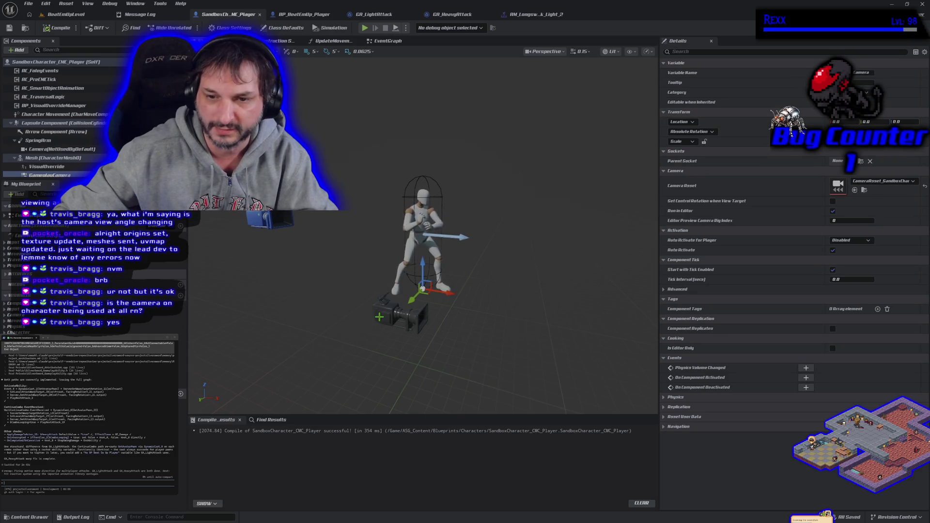
click(253, 218)
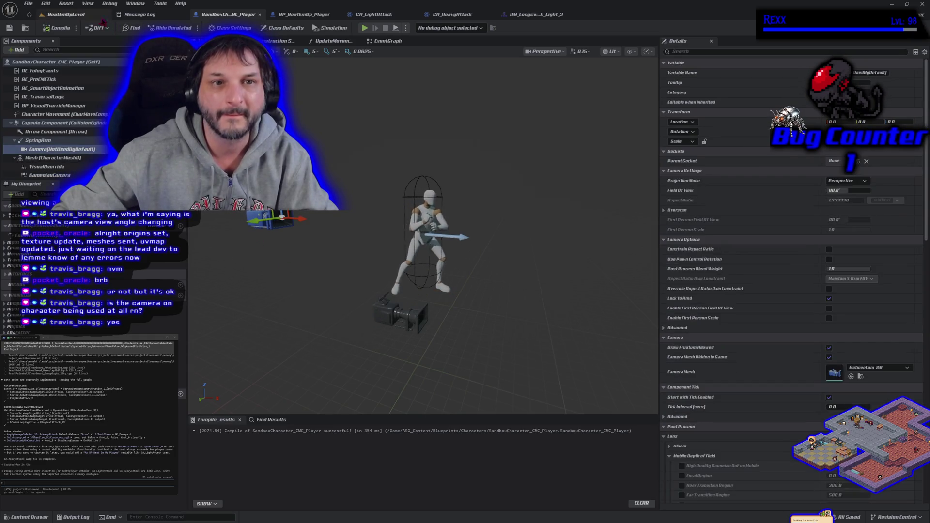
- Glance at BeatEmUpLevel, then return to the blueprint and reselect GameplayCamera
click(66, 14)
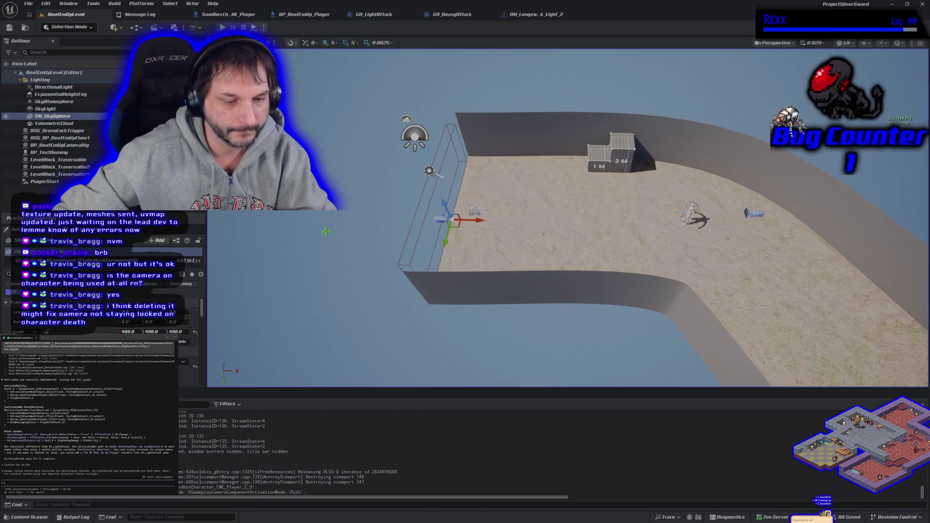
click(228, 14)
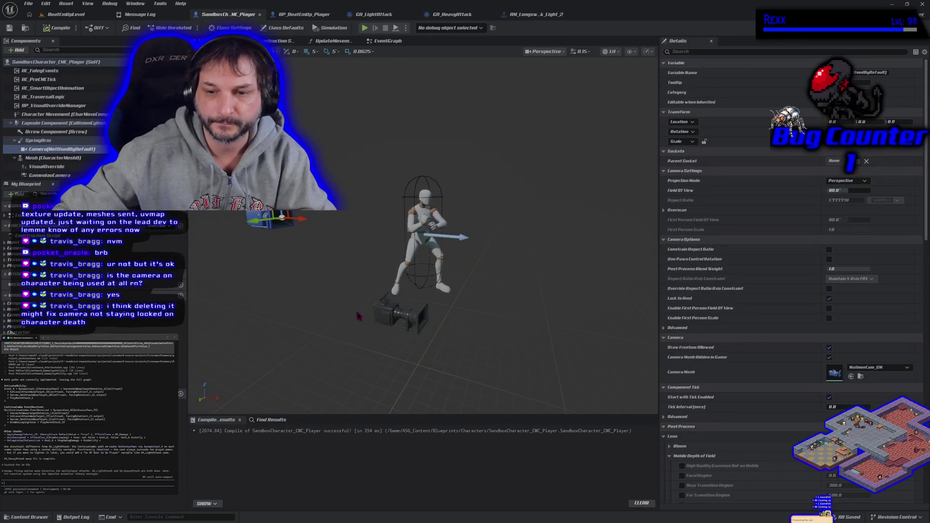
click(382, 318)
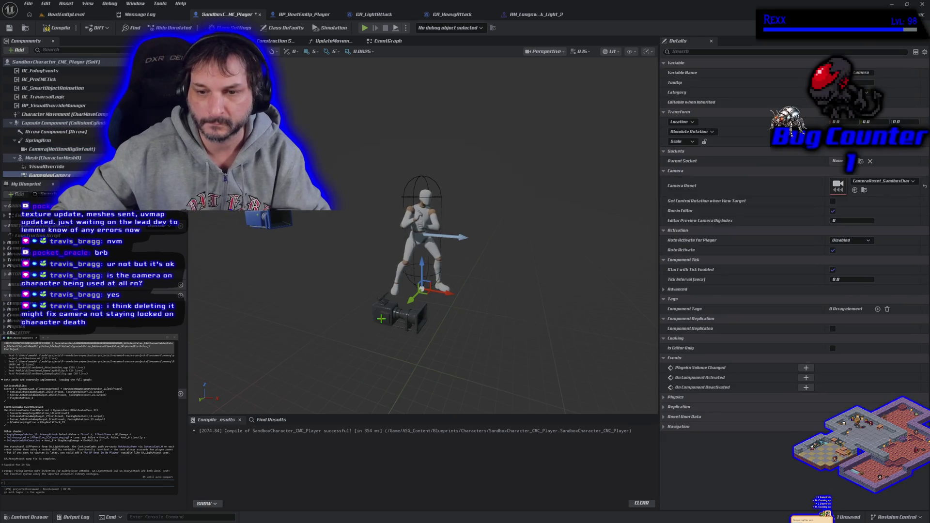
scroll(72, 142, down, 2)
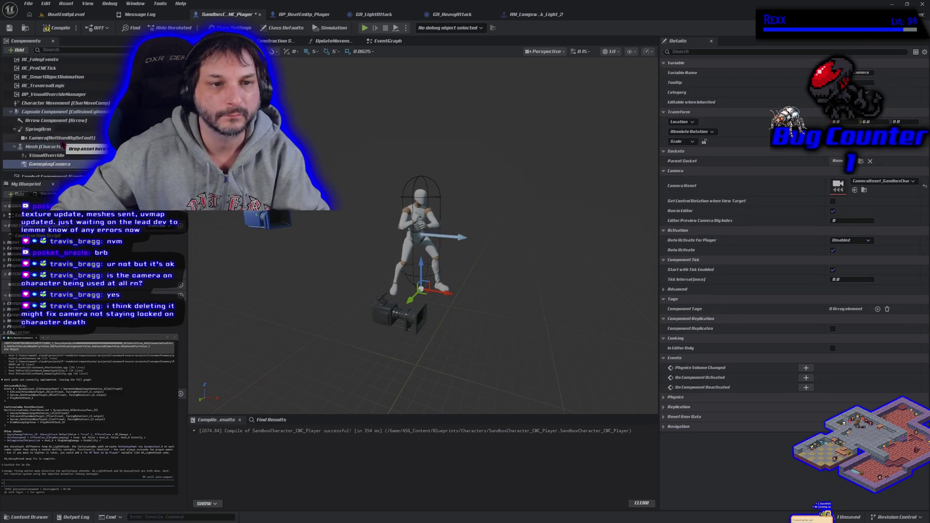
- Delete the GameplayCamera and Camera(NotUsedByDefault) components and compile, yielding two Target connection errors
drag(63, 137, 66, 141)
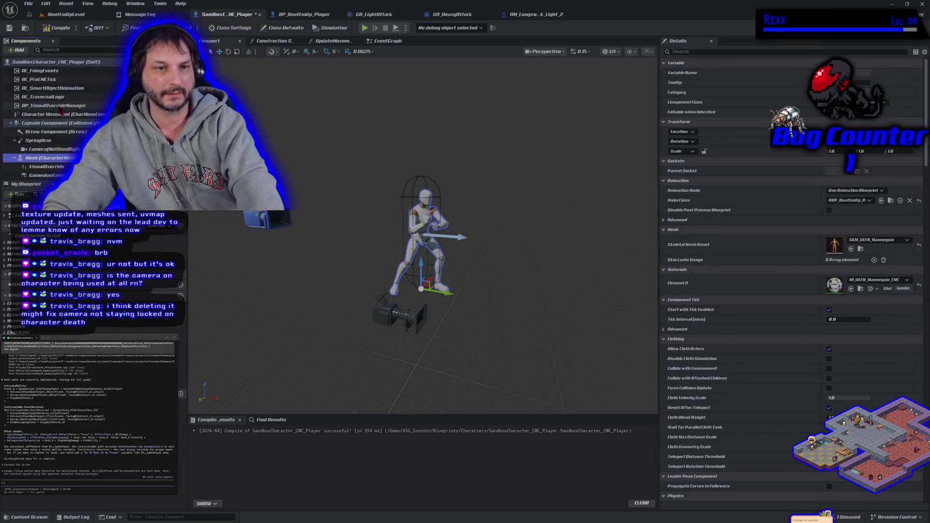
scroll(88, 99, down, 2)
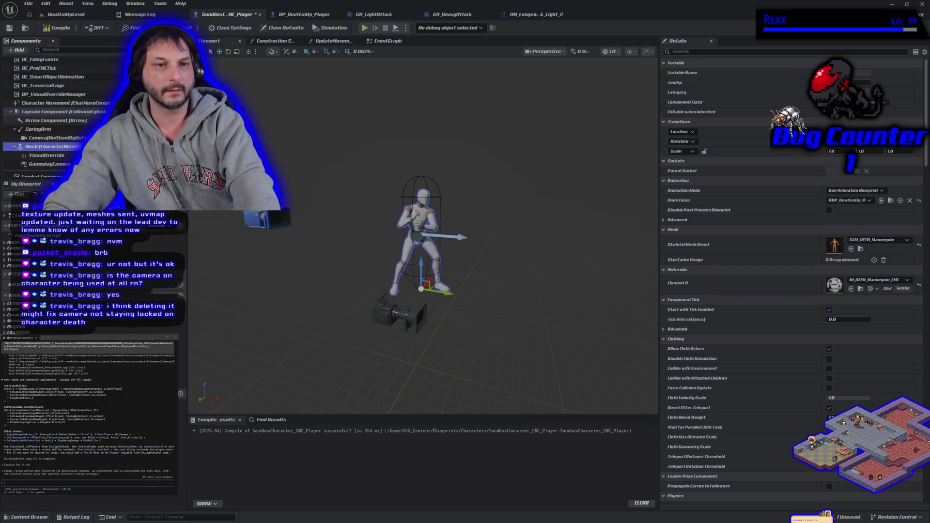
click(89, 126)
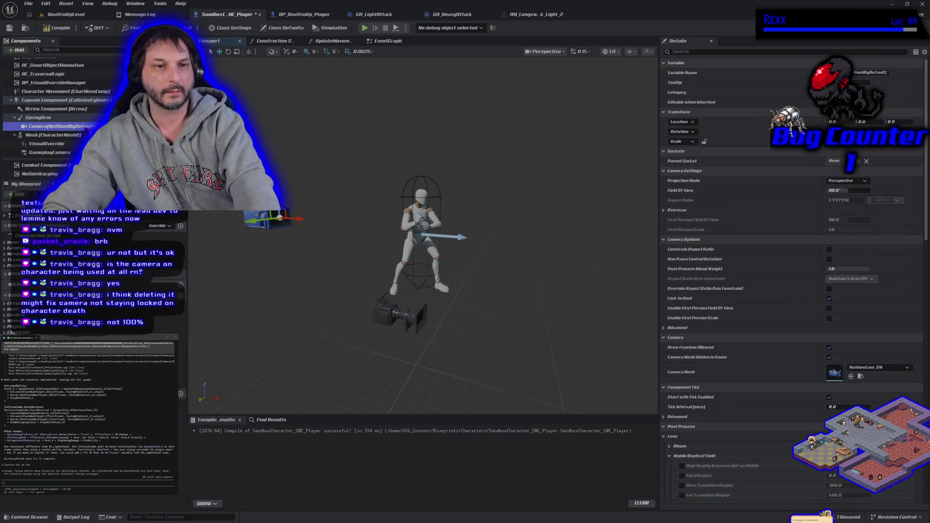
click(62, 135)
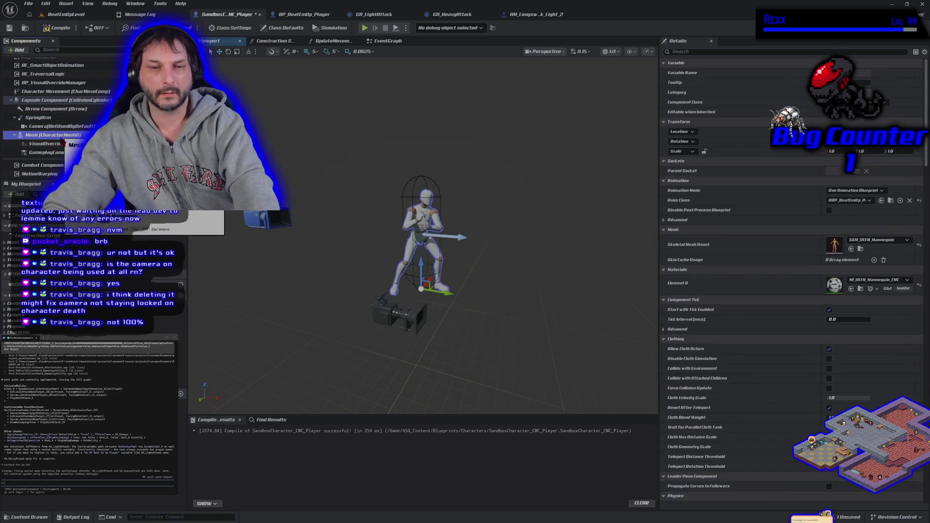
click(65, 153)
key(Delete)
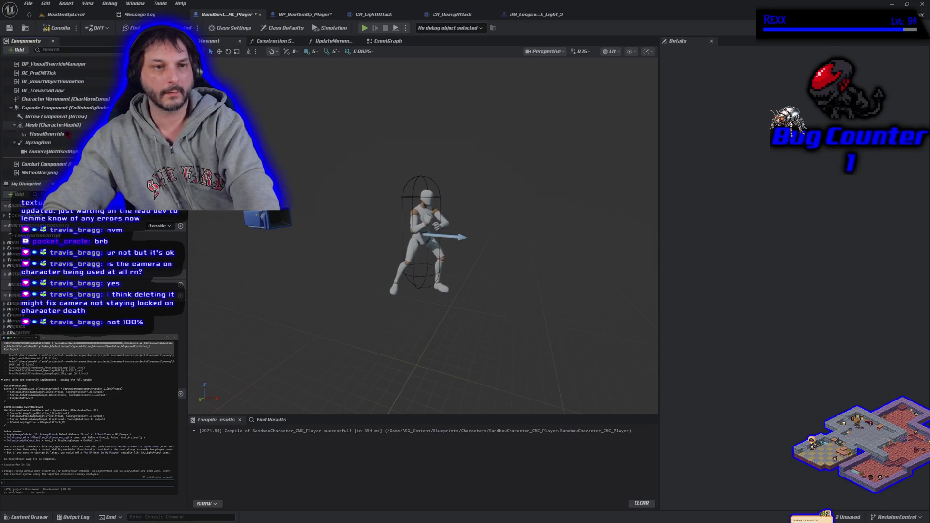
click(65, 151)
key(Delete)
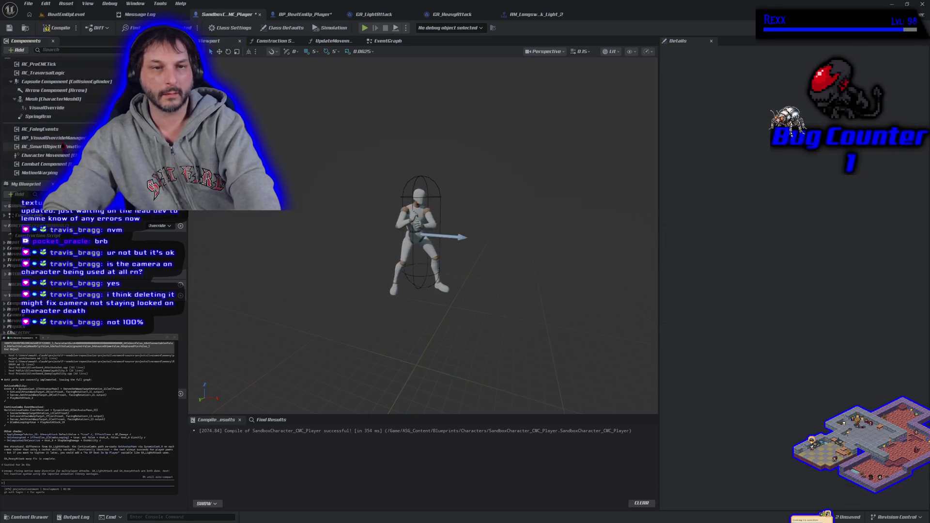
click(60, 28)
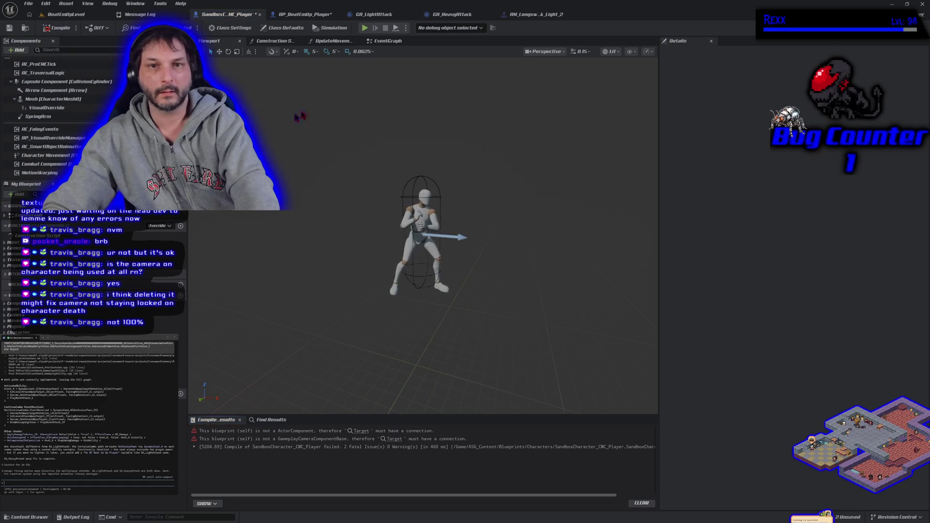
- Jump to the SetupCamera graph, recompile successfully, then start Play from BeatEmUpLevel
click(360, 429)
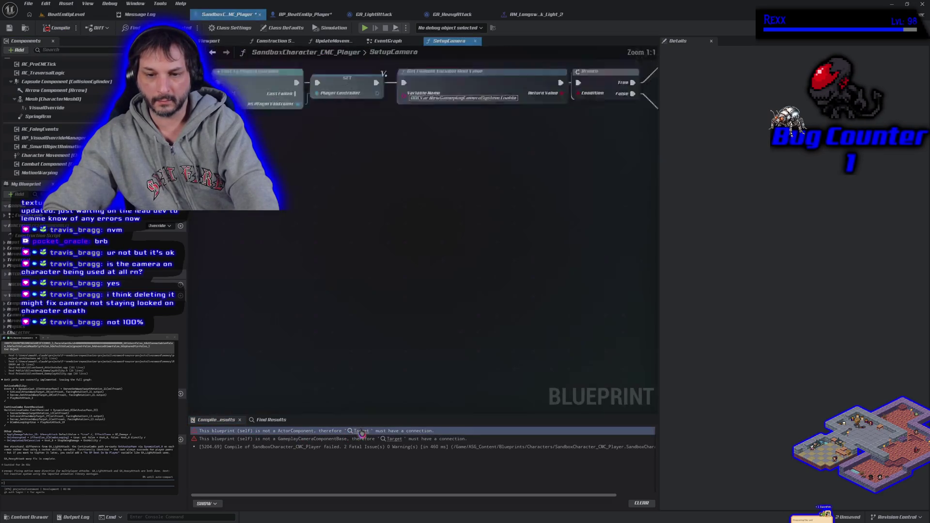
scroll(376, 357, down, 1)
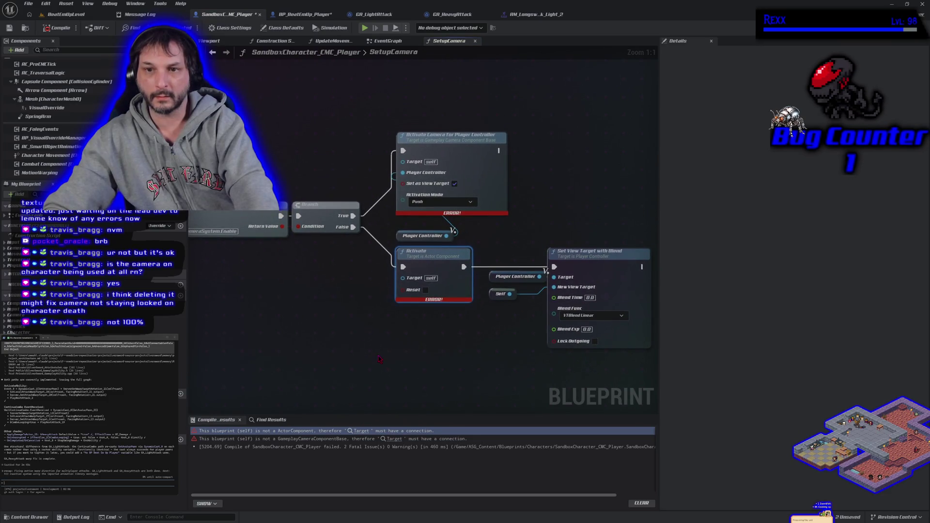
scroll(378, 359, down, 1)
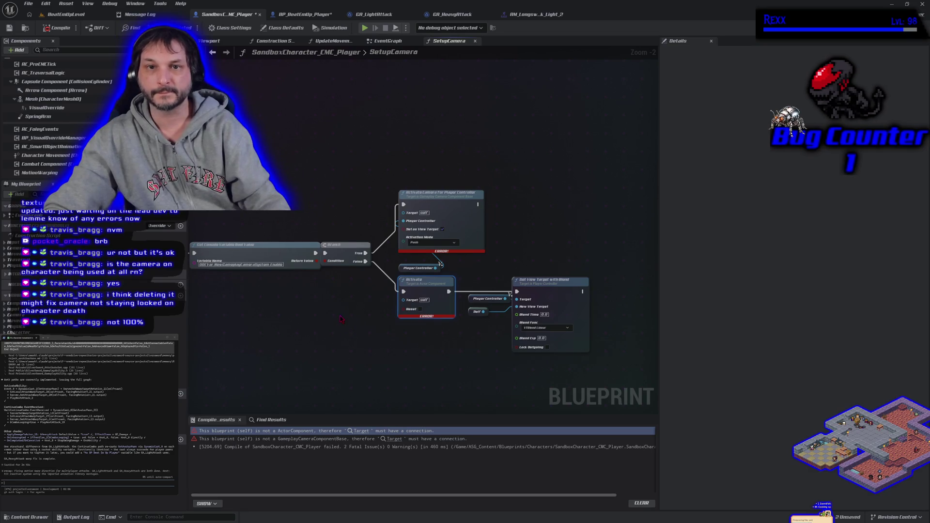
mouse_move(278, 314)
mouse_down()
mouse_move(299, 326)
mouse_move(572, 323)
mouse_up()
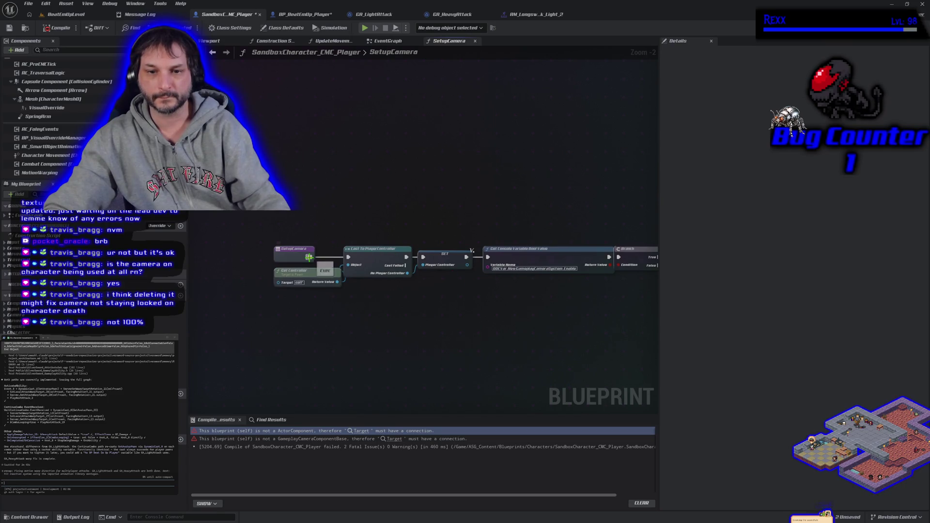
click(56, 28)
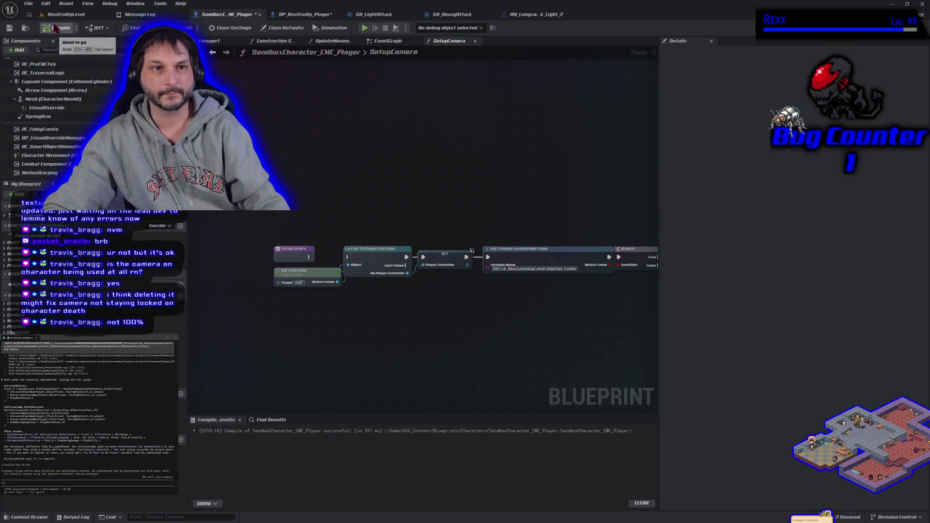
click(63, 14)
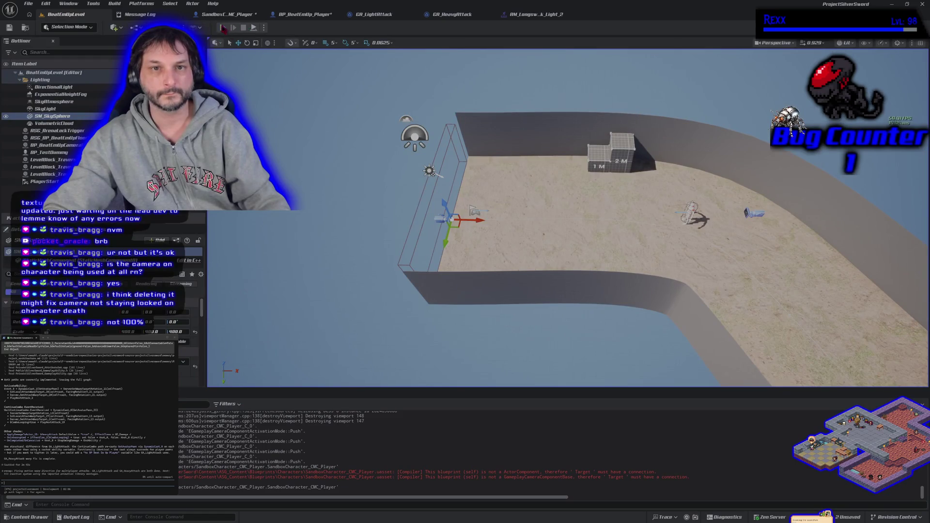
click(222, 27)
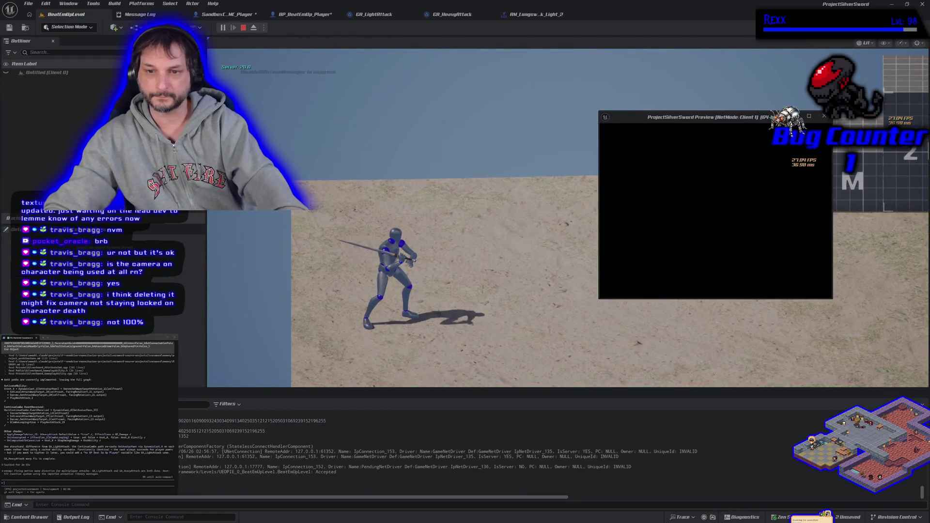